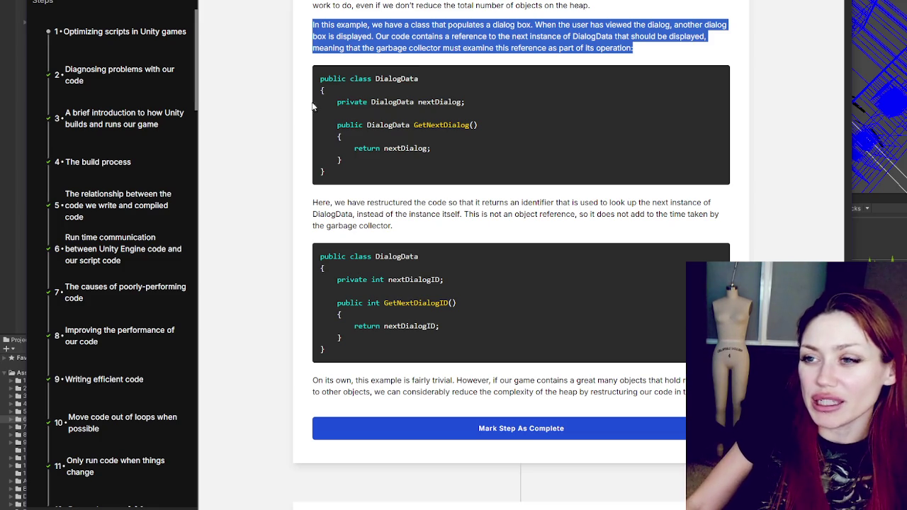
# - Highlight nextDialog and its field declaration in the first DialogData code example
pyautogui.doubleClick(452, 48)
pyautogui.click(557, 88)
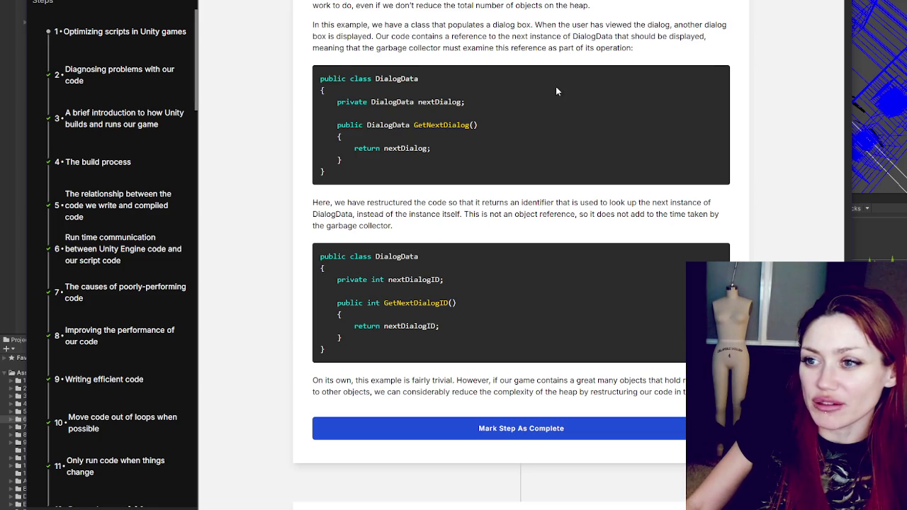
pyautogui.doubleClick(383, 102)
pyautogui.doubleClick(439, 101)
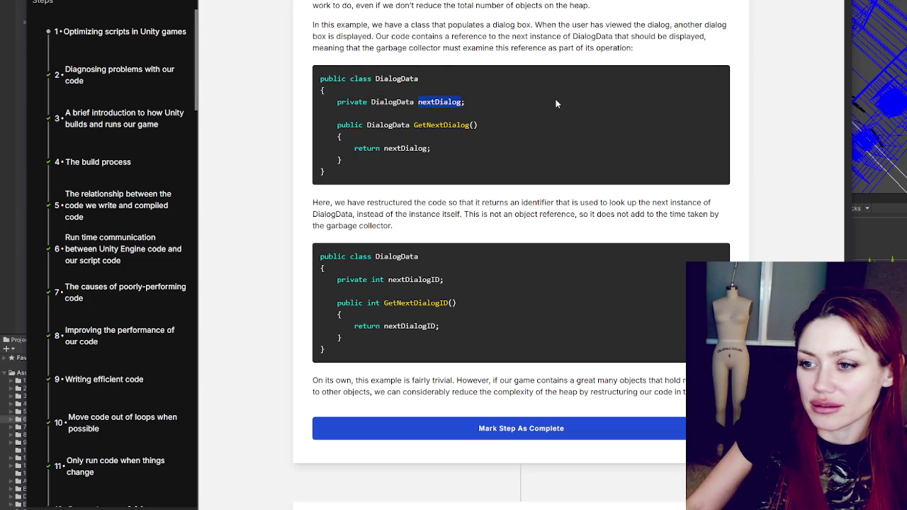
pyautogui.tripleClick(468, 102)
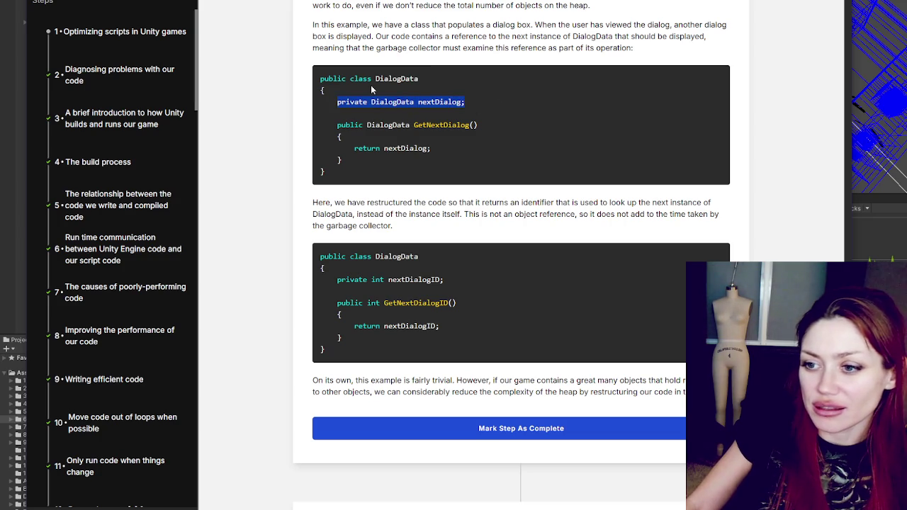
pyautogui.scroll(-1, 433, 257)
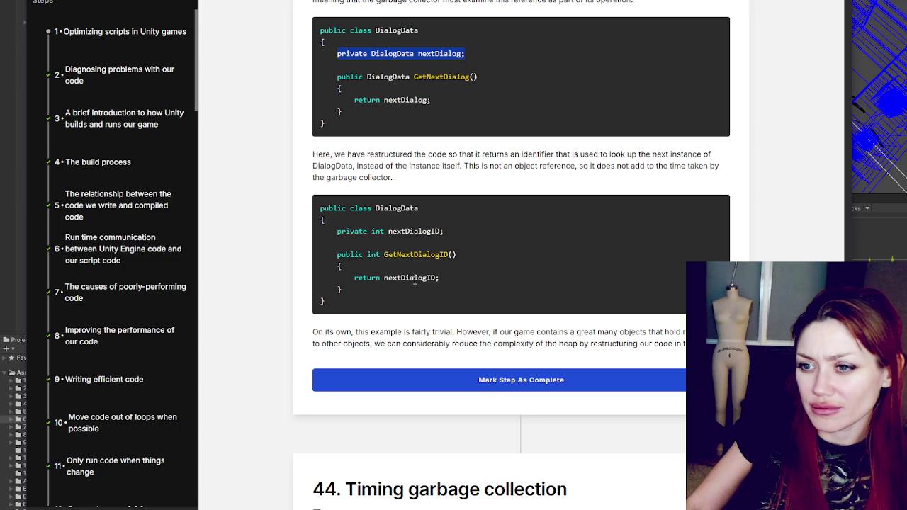
# - Highlight the restructuring notes and the int ID example, then mark the step complete
pyautogui.moveTo(313, 154)
pyautogui.mouseDown()
pyautogui.moveTo(459, 166)
pyautogui.moveTo(462, 154)
pyautogui.moveTo(713, 155)
pyautogui.mouseUp()
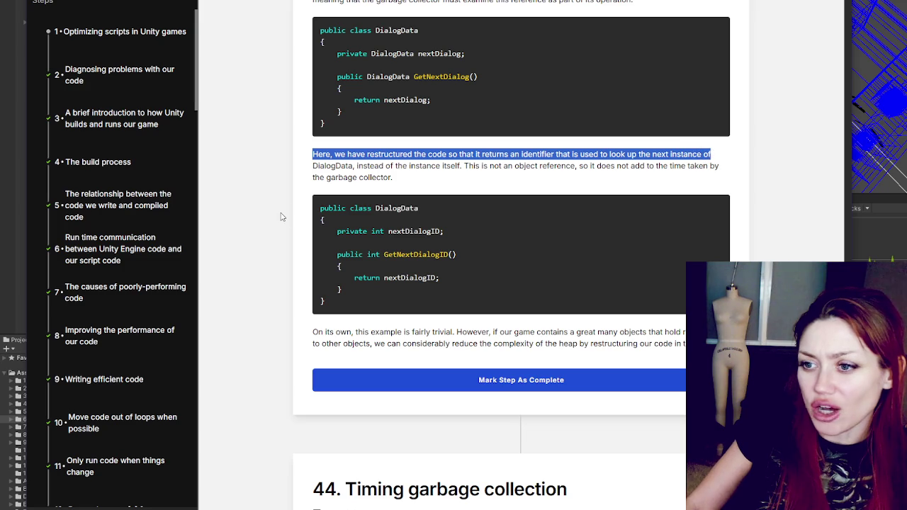
pyautogui.doubleClick(373, 255)
pyautogui.doubleClick(393, 78)
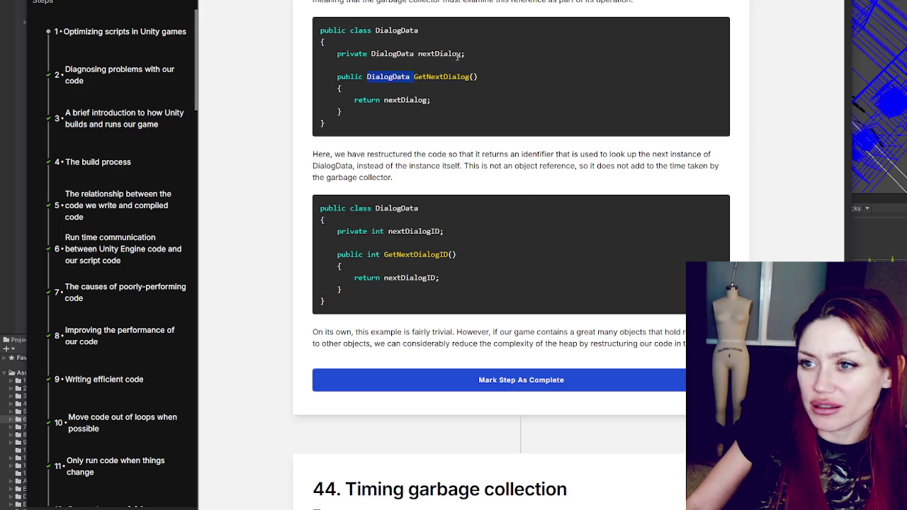
pyautogui.doubleClick(380, 53)
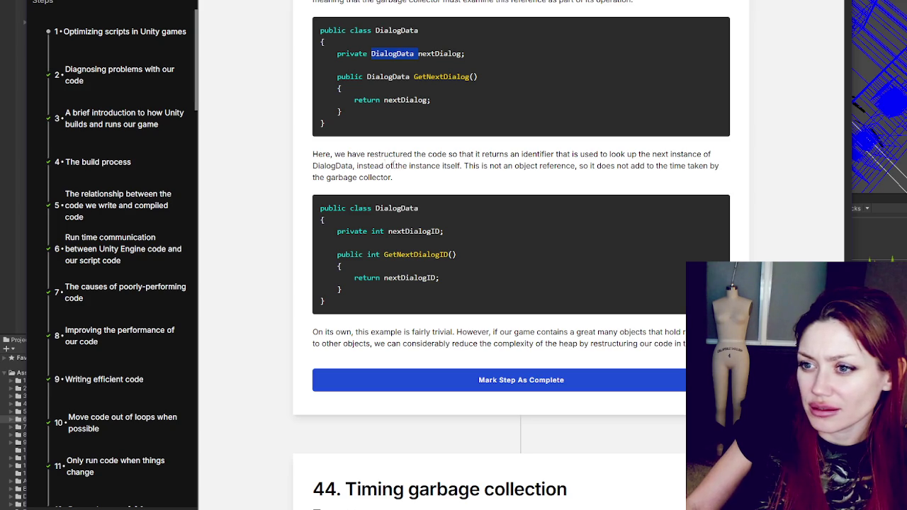
pyautogui.moveTo(466, 166); pyautogui.dragTo(732, 172)
pyautogui.scroll(-3, 391, 163)
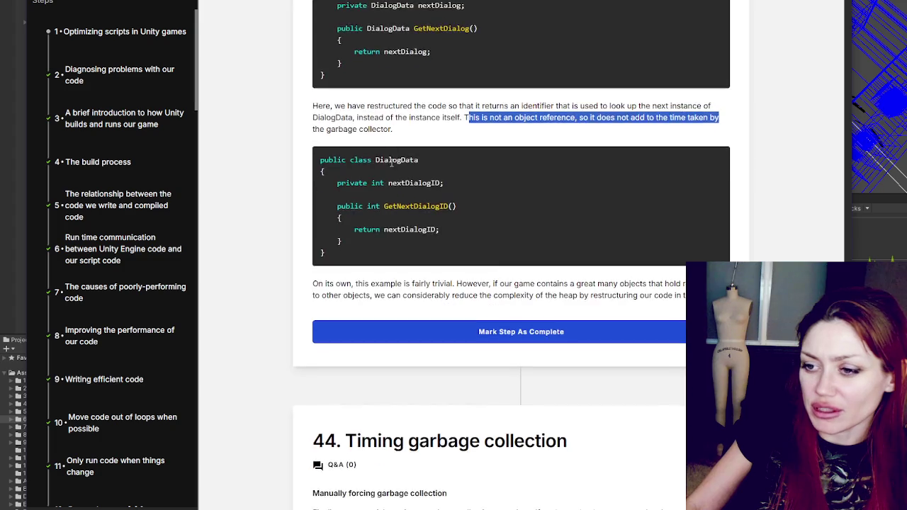
pyautogui.scroll(1, 392, 166)
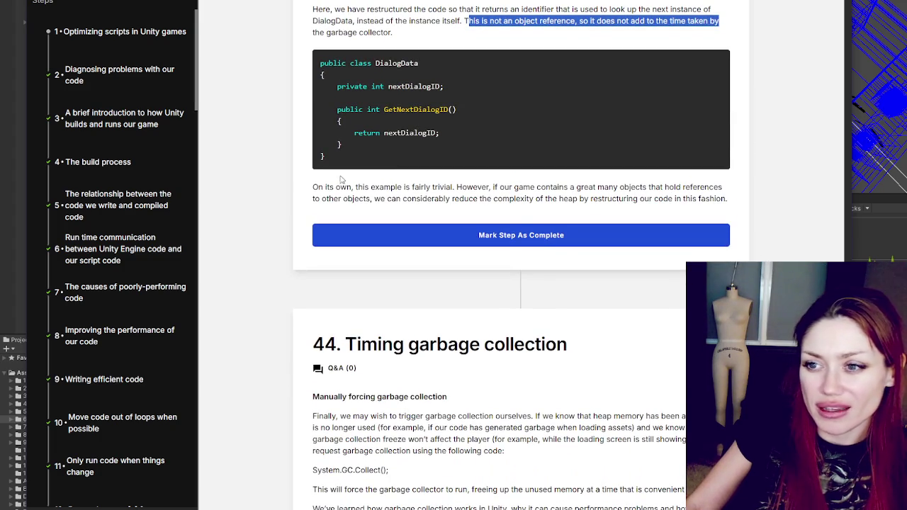
pyautogui.moveTo(311, 188)
pyautogui.mouseDown()
pyautogui.moveTo(625, 189)
pyautogui.moveTo(639, 199)
pyautogui.moveTo(712, 187)
pyautogui.moveTo(374, 199)
pyautogui.moveTo(594, 207)
pyautogui.moveTo(726, 200)
pyautogui.mouseUp()
pyautogui.click(533, 235)
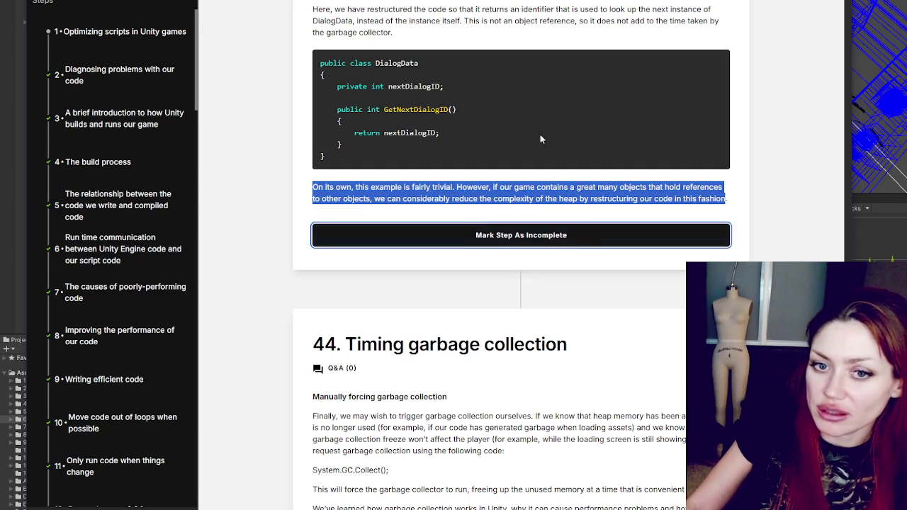
pyautogui.scroll(-2, 521, 125)
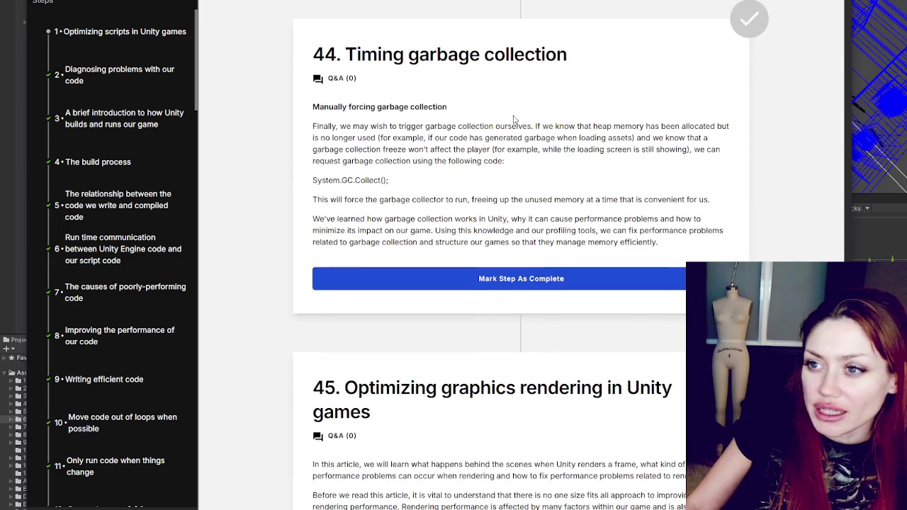
pyautogui.moveTo(314, 58)
pyautogui.mouseDown()
pyautogui.moveTo(418, 80)
pyautogui.moveTo(358, 116)
pyautogui.moveTo(340, 78)
pyautogui.moveTo(367, 102)
pyautogui.moveTo(500, 90)
pyautogui.moveTo(531, 78)
pyautogui.moveTo(562, 90)
pyautogui.moveTo(716, 90)
pyautogui.moveTo(348, 90)
pyautogui.moveTo(691, 103)
pyautogui.moveTo(425, 133)
pyautogui.moveTo(363, 120)
pyautogui.moveTo(663, 103)
pyautogui.mouseUp()
pyautogui.moveTo(699, 105)
pyautogui.mouseDown()
pyautogui.moveTo(346, 113)
pyautogui.moveTo(521, 114)
pyautogui.mouseUp()
pyautogui.click(531, 114)
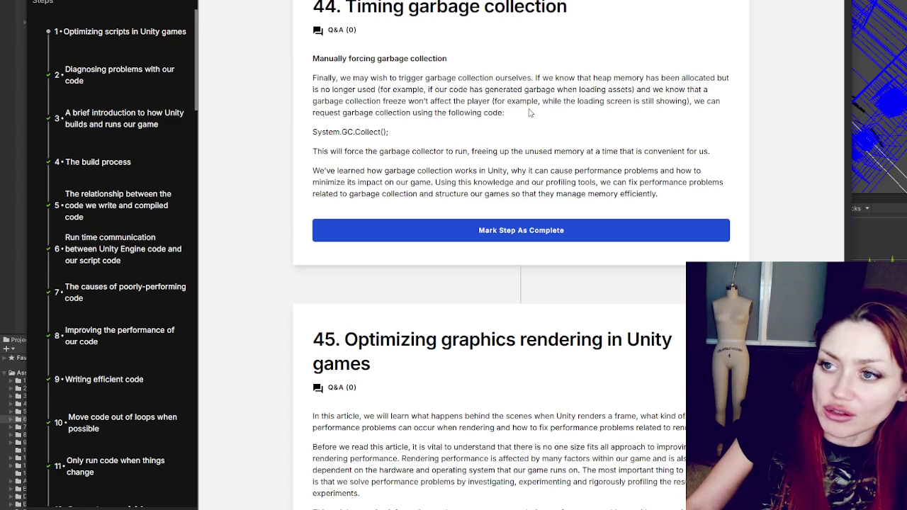
pyautogui.scroll(-1, 511, 118)
pyautogui.doubleClick(326, 83)
pyautogui.click(368, 82)
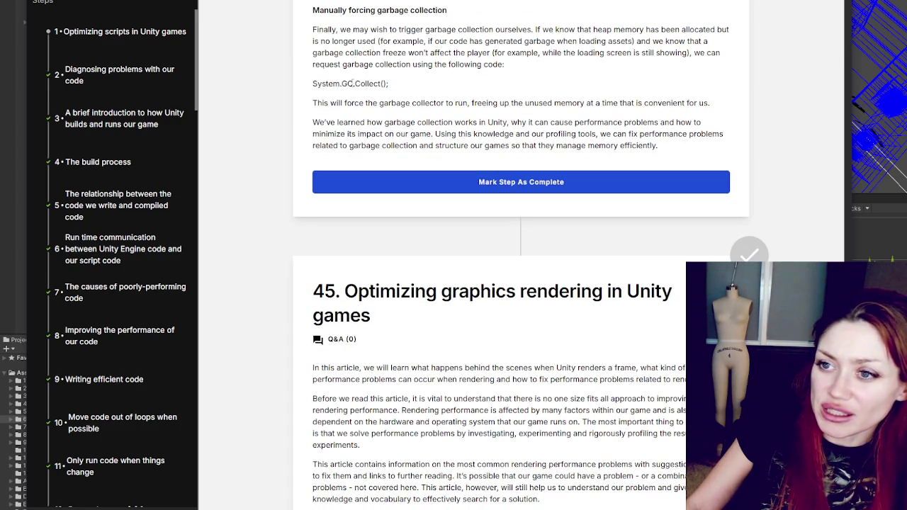
pyautogui.moveTo(389, 84); pyautogui.dragTo(285, 84)
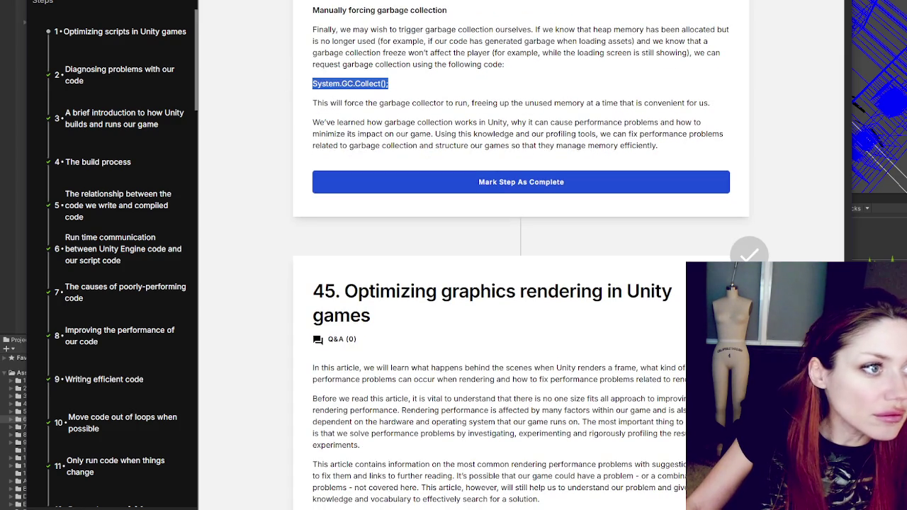
pyautogui.hotkey('alt', 'Tab')
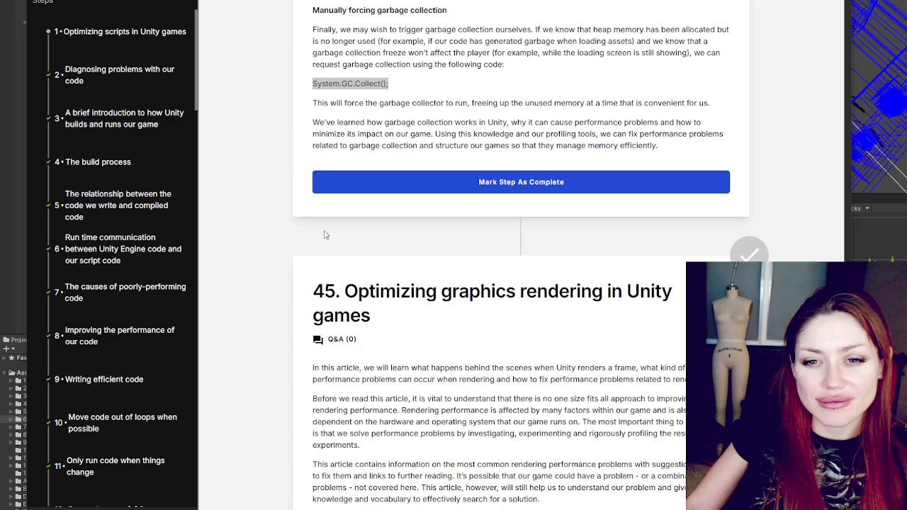
pyautogui.scroll(-1, 518, 159)
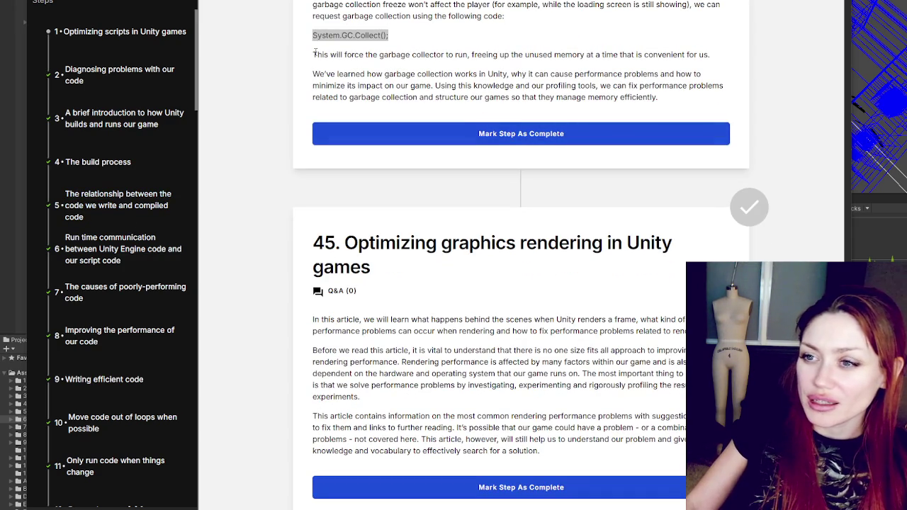
pyautogui.moveTo(314, 54)
pyautogui.mouseDown()
pyautogui.moveTo(467, 54)
pyautogui.moveTo(360, 36)
pyautogui.moveTo(725, 61)
pyautogui.mouseUp()
pyautogui.moveTo(312, 74)
pyautogui.mouseDown()
pyautogui.moveTo(582, 75)
pyautogui.moveTo(562, 85)
pyautogui.moveTo(567, 73)
pyautogui.moveTo(637, 85)
pyautogui.moveTo(347, 86)
pyautogui.moveTo(658, 97)
pyautogui.mouseUp()
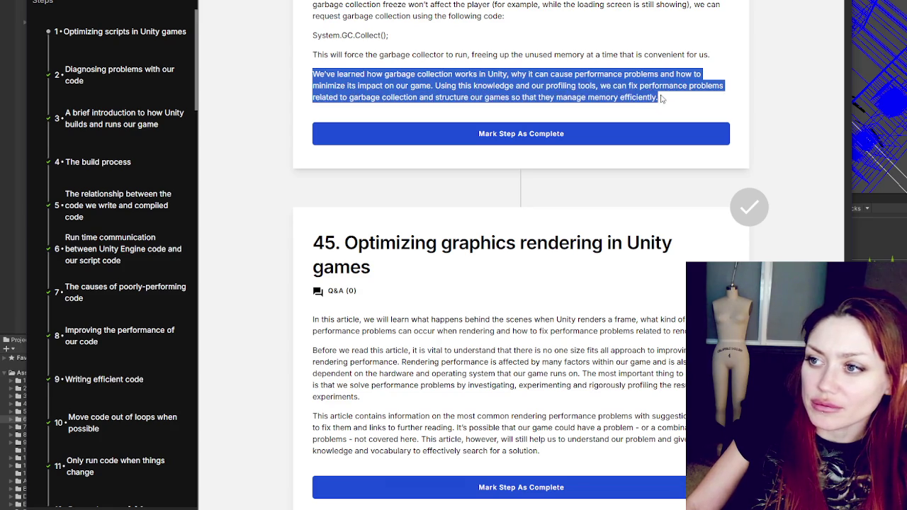
pyautogui.click(581, 122)
pyautogui.scroll(-3, 580, 122)
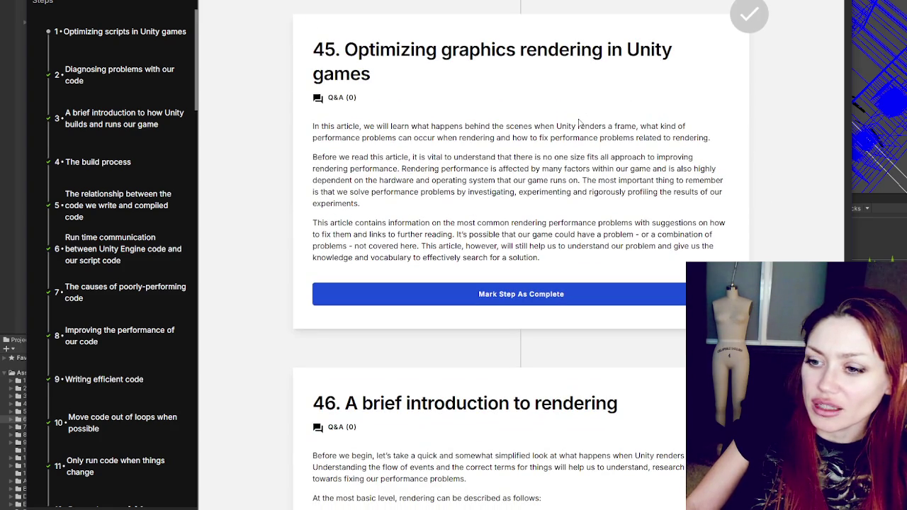
# - Scroll the course page until step 45's heading and its Mark Step As Complete button show
pyautogui.scroll(-1, 577, 108)
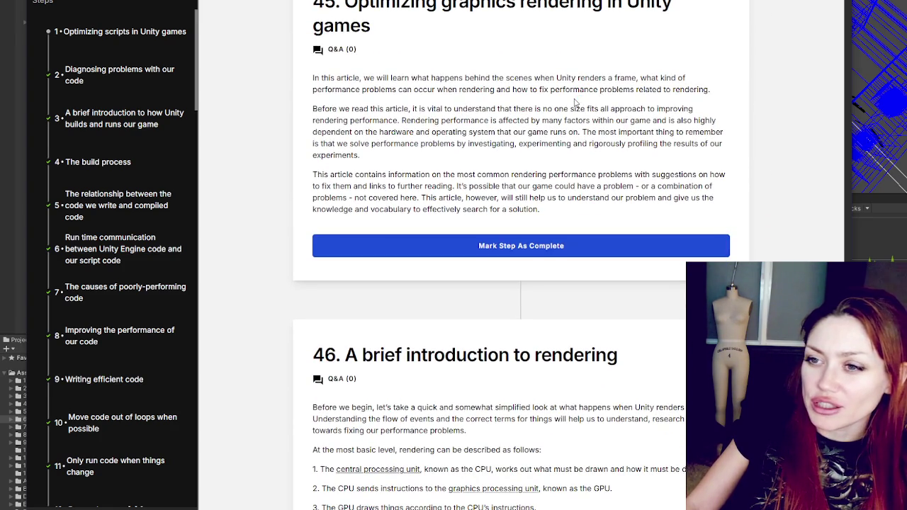
pyautogui.scroll(-15, 575, 103)
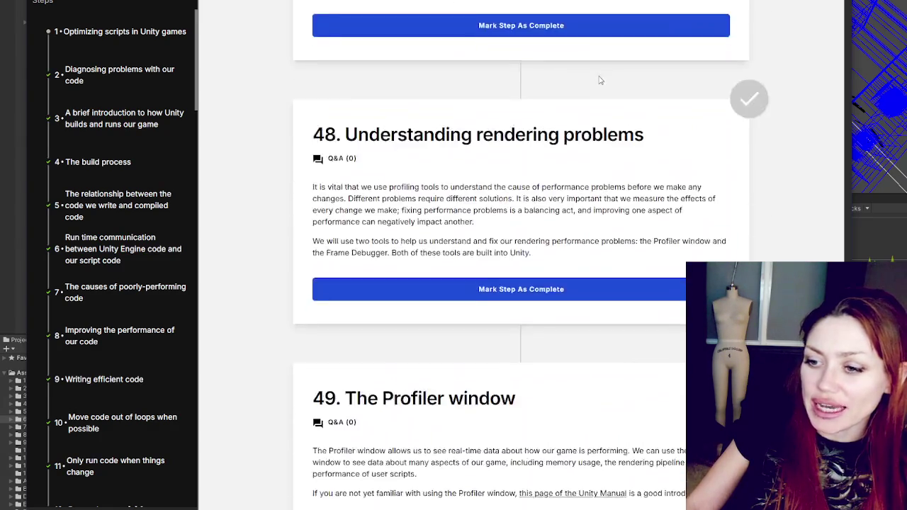
pyautogui.scroll(-15, 599, 80)
pyautogui.scroll(-10, 525, 95)
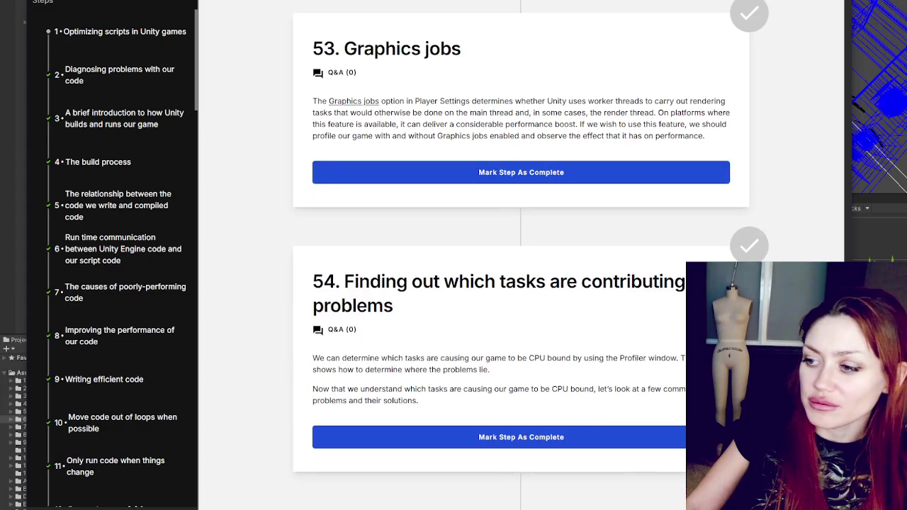
pyautogui.scroll(-20, 521, 256)
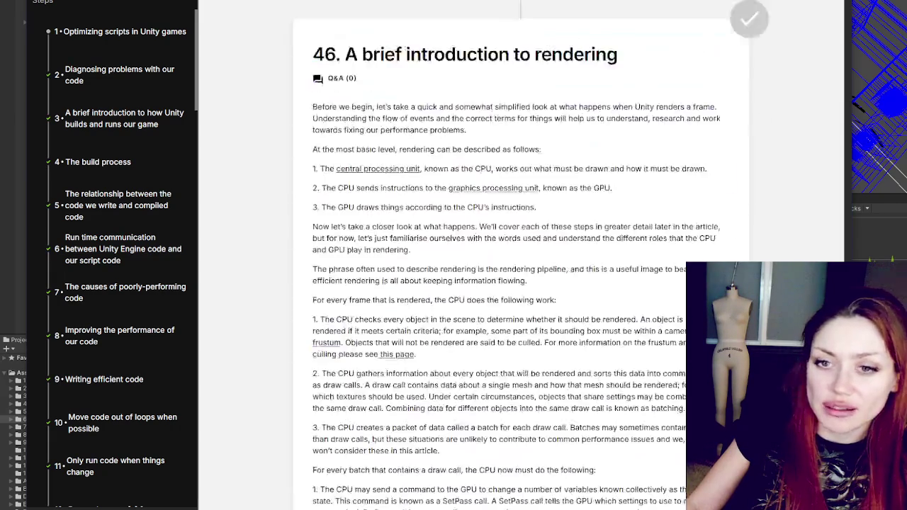
pyautogui.scroll(-15, 521, 255)
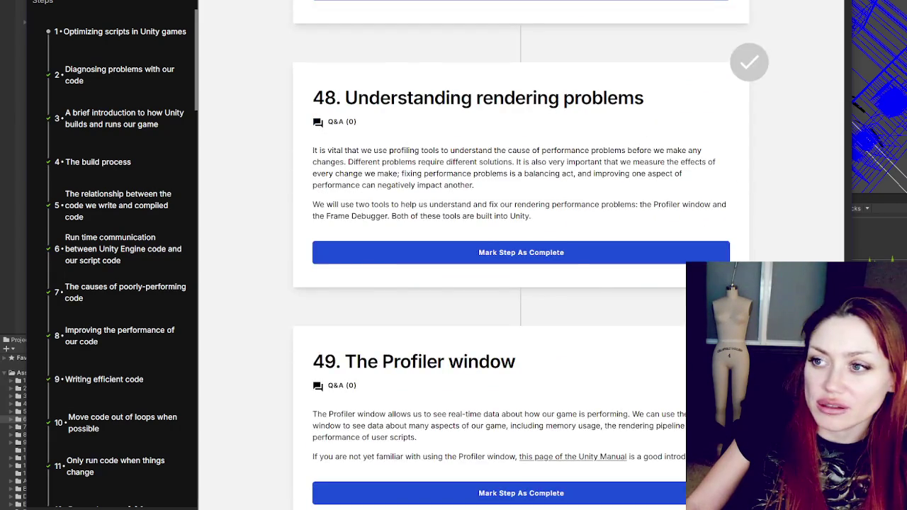
pyautogui.scroll(5, 521, 255)
pyautogui.scroll(10, 521, 255)
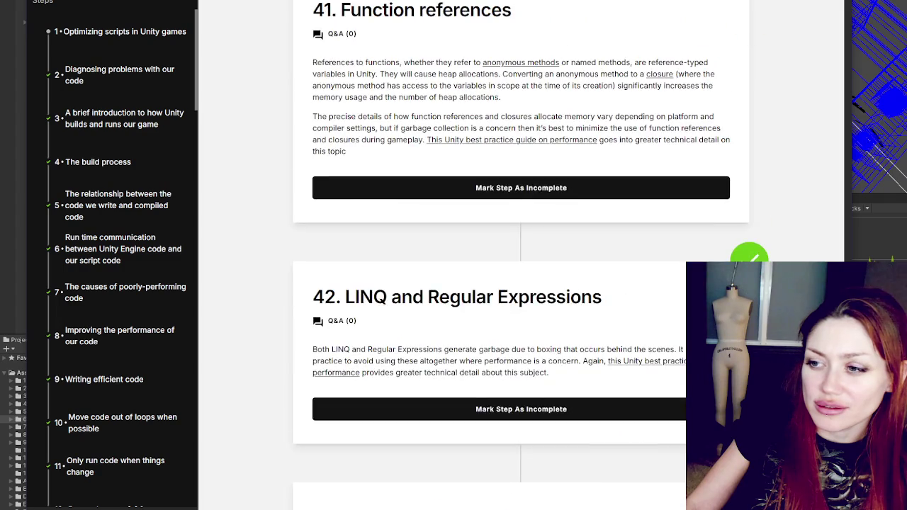
pyautogui.scroll(-15, 521, 255)
pyautogui.scroll(5, 521, 255)
pyautogui.scroll(10, 521, 256)
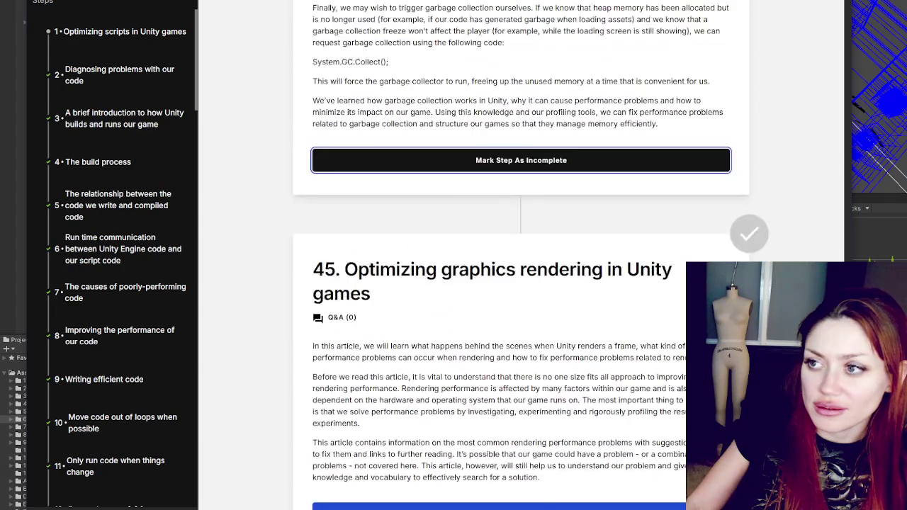
pyautogui.scroll(-5, 521, 255)
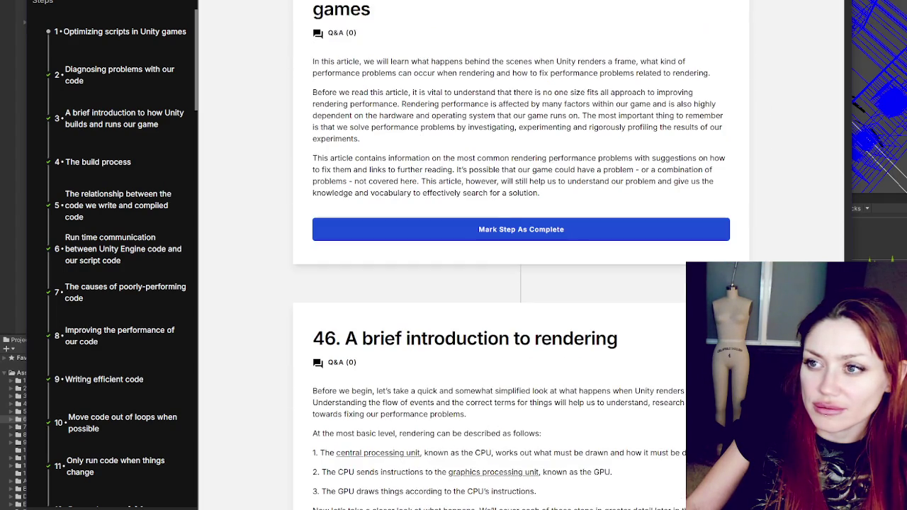
# - Highlight step 45's opening paragraph, then mark the step complete
pyautogui.moveTo(313, 61)
pyautogui.mouseDown()
pyautogui.moveTo(397, 62)
pyautogui.moveTo(452, 88)
pyautogui.moveTo(709, 79)
pyautogui.moveTo(365, 93)
pyautogui.moveTo(694, 94)
pyautogui.moveTo(377, 94)
pyautogui.moveTo(334, 105)
pyautogui.moveTo(409, 105)
pyautogui.moveTo(407, 142)
pyautogui.moveTo(468, 172)
pyautogui.moveTo(558, 195)
pyautogui.mouseUp()
pyautogui.click(547, 229)
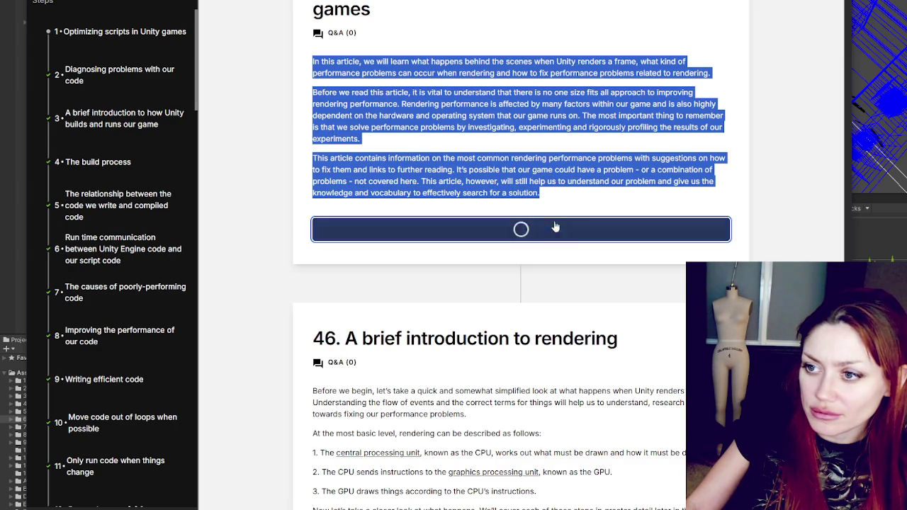
pyautogui.scroll(-2, 589, 201)
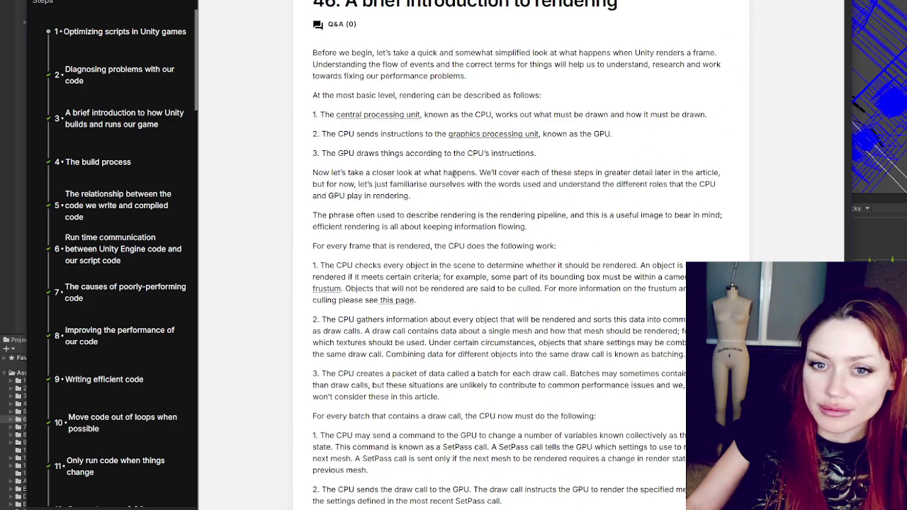
pyautogui.moveTo(318, 52)
pyautogui.mouseDown()
pyautogui.moveTo(373, 77)
pyautogui.moveTo(409, 79)
pyautogui.mouseUp()
pyautogui.click(536, 112)
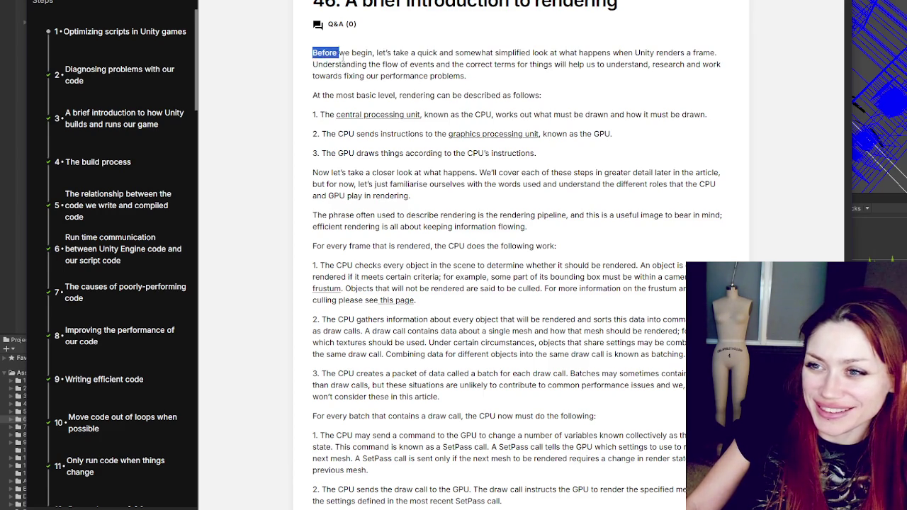
pyautogui.moveTo(314, 52); pyautogui.dragTo(500, 85)
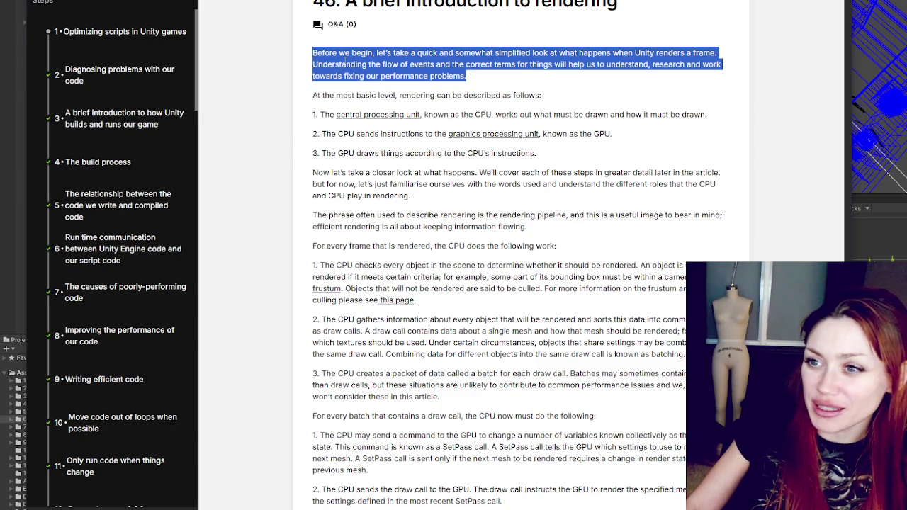
pyautogui.click(447, 57)
pyautogui.moveTo(446, 64)
pyautogui.mouseDown()
pyautogui.moveTo(535, 79)
pyautogui.moveTo(588, 66)
pyautogui.moveTo(706, 65)
pyautogui.moveTo(472, 79)
pyautogui.moveTo(487, 80)
pyautogui.mouseUp()
pyautogui.click(487, 79)
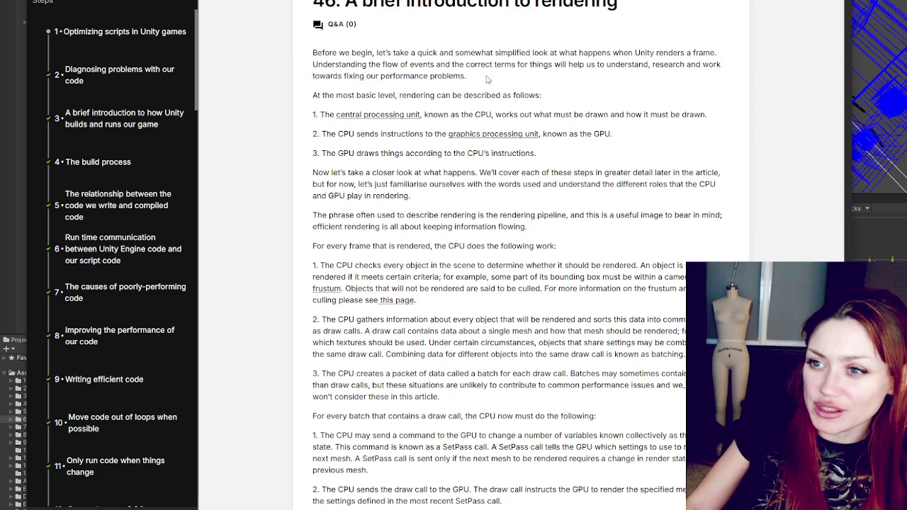
pyautogui.tripleClick(346, 95)
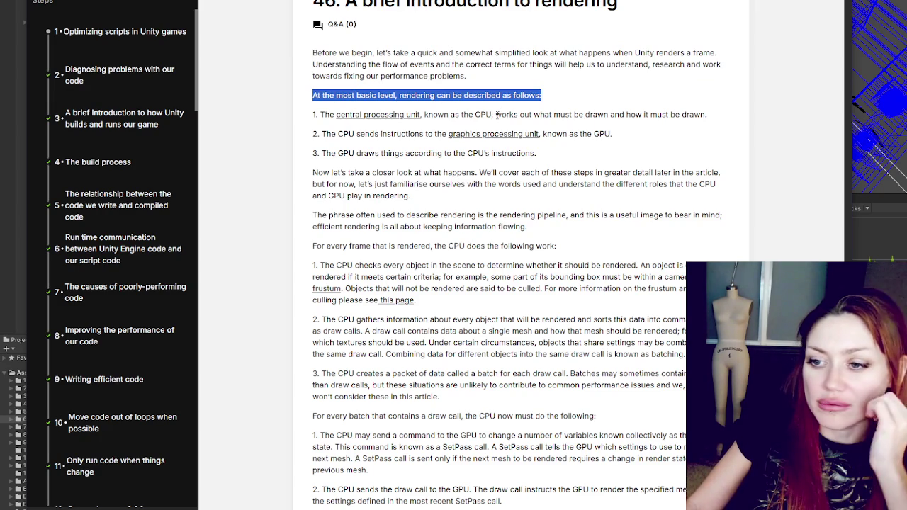
pyautogui.scroll(-3, 497, 114)
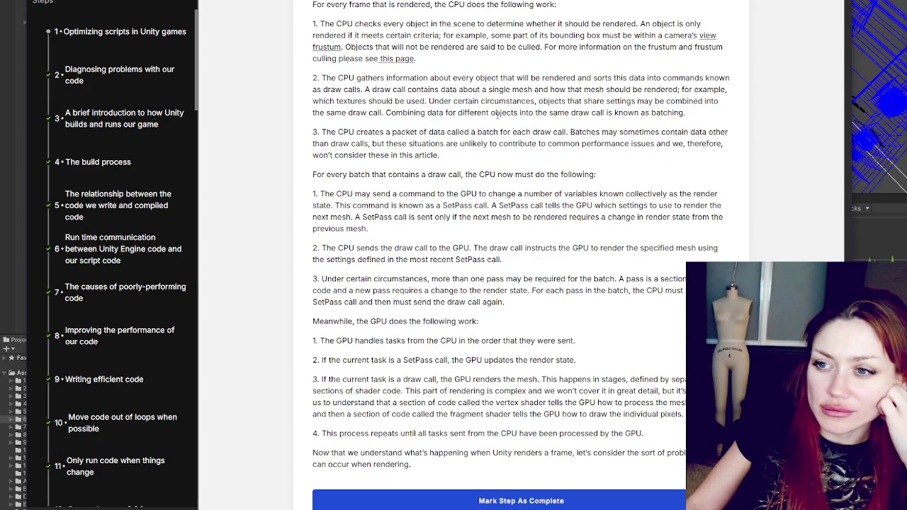
pyautogui.scroll(3, 498, 114)
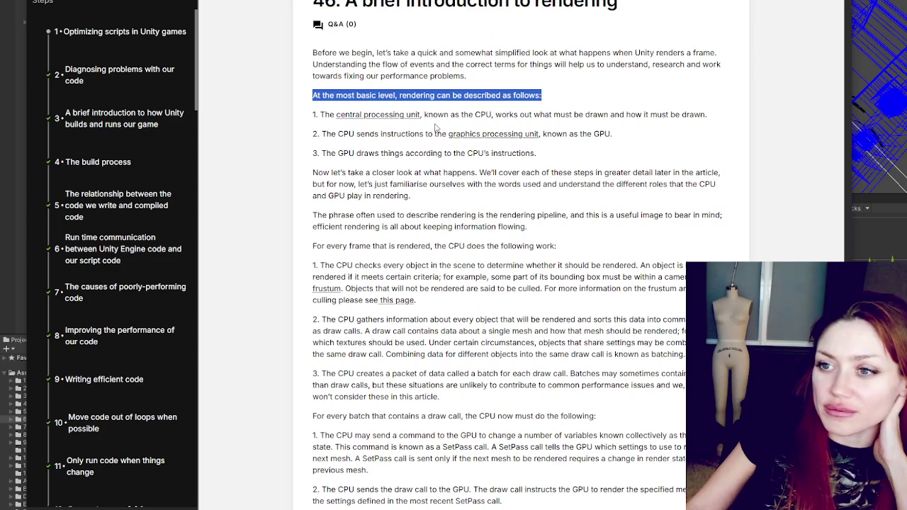
pyautogui.click(463, 100)
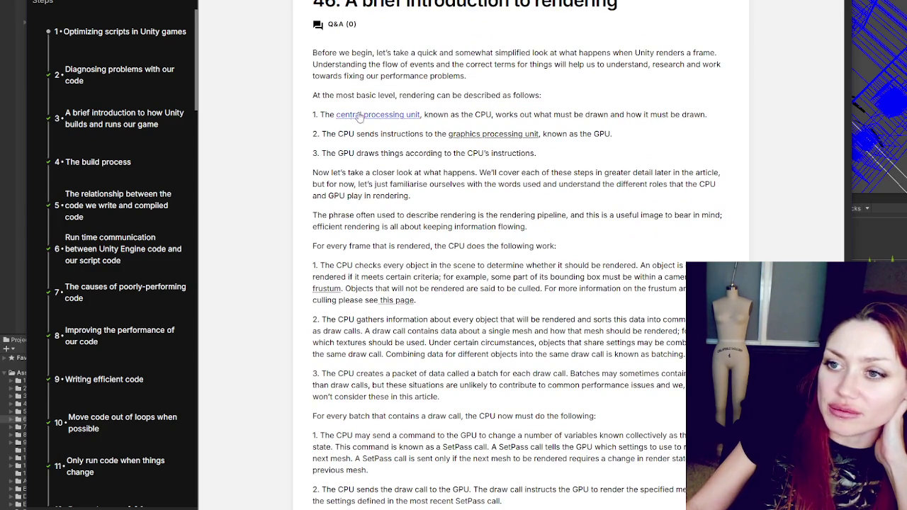
pyautogui.moveTo(444, 115); pyautogui.dragTo(562, 112)
pyautogui.moveTo(600, 120); pyautogui.dragTo(712, 119)
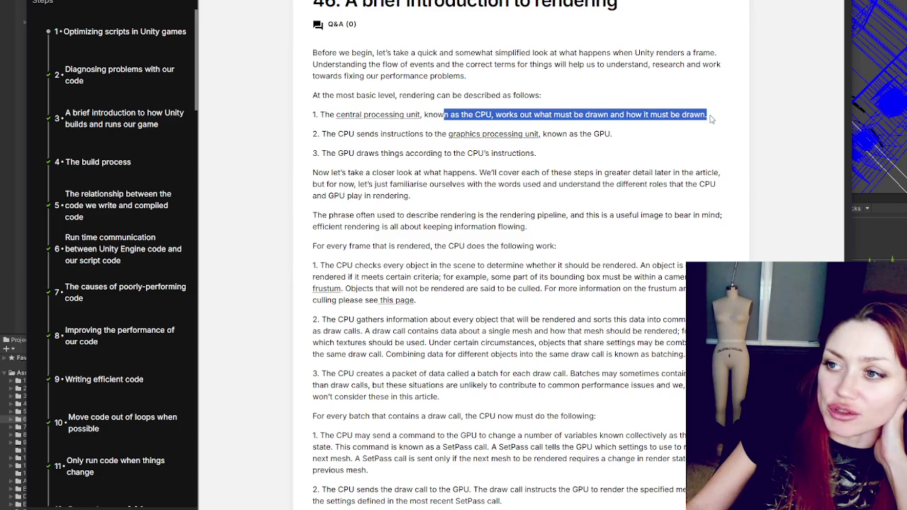
pyautogui.click(370, 135)
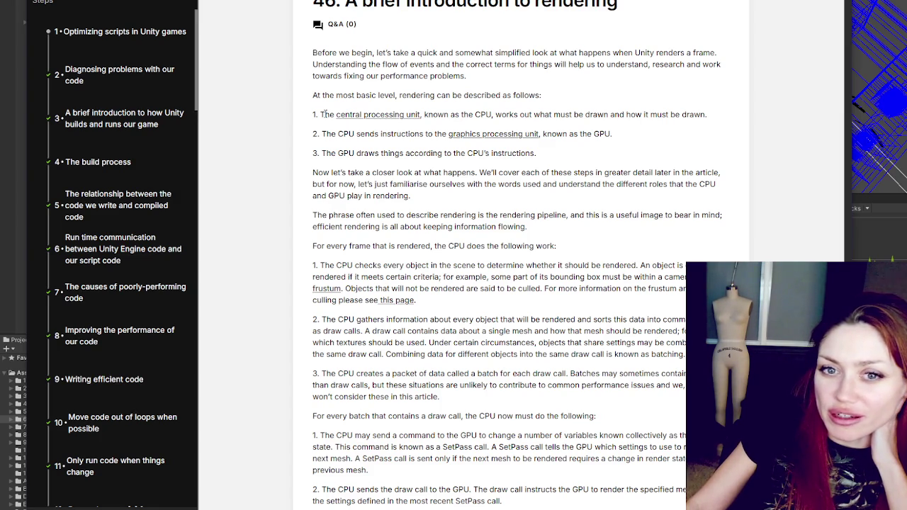
pyautogui.moveTo(323, 114); pyautogui.dragTo(697, 115)
pyautogui.click(306, 96)
pyautogui.scroll(1, 307, 96)
pyautogui.scroll(-2, 306, 95)
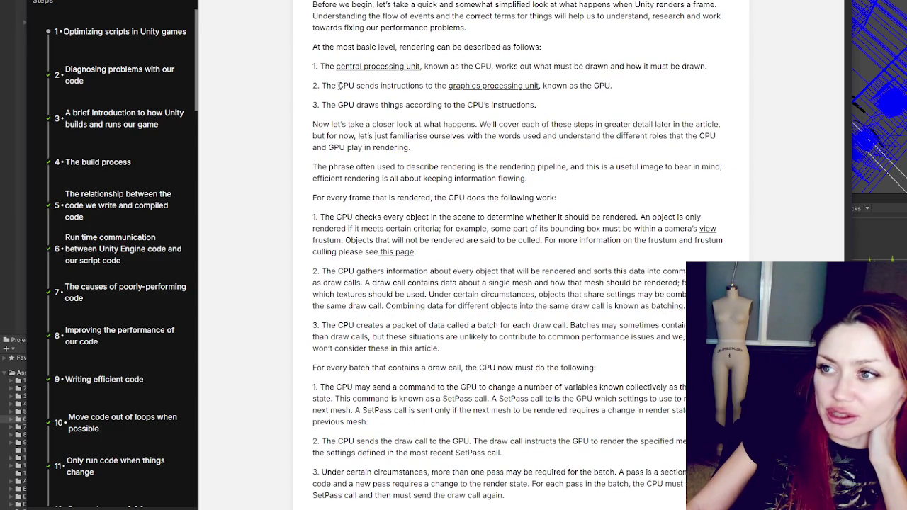
pyautogui.moveTo(321, 85); pyautogui.dragTo(615, 90)
pyautogui.click(616, 90)
pyautogui.moveTo(326, 104); pyautogui.dragTo(583, 108)
pyautogui.scroll(-1, 583, 108)
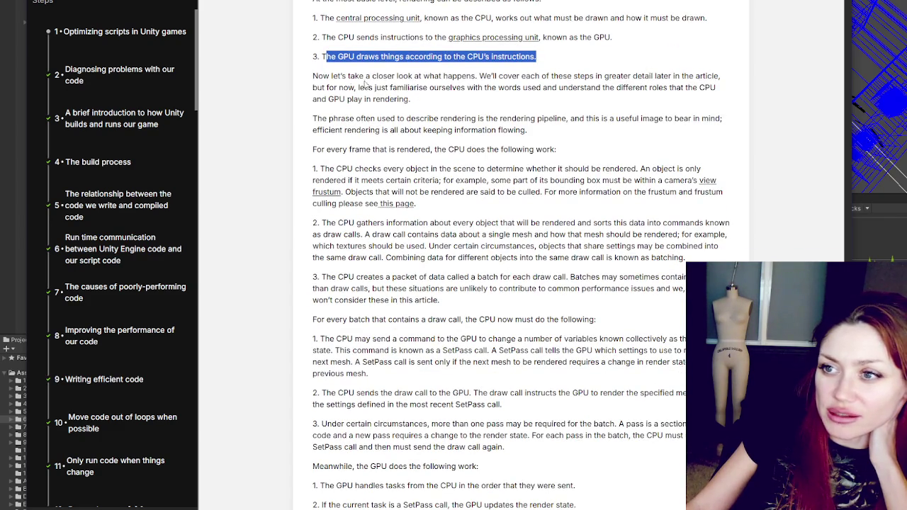
pyautogui.click(309, 80)
pyautogui.moveTo(309, 80)
pyautogui.mouseDown()
pyautogui.moveTo(542, 88)
pyautogui.moveTo(527, 101)
pyautogui.mouseUp()
pyautogui.scroll(-1, 527, 101)
pyautogui.moveTo(322, 70)
pyautogui.mouseDown()
pyautogui.moveTo(429, 80)
pyautogui.moveTo(562, 70)
pyautogui.moveTo(565, 86)
pyautogui.mouseUp()
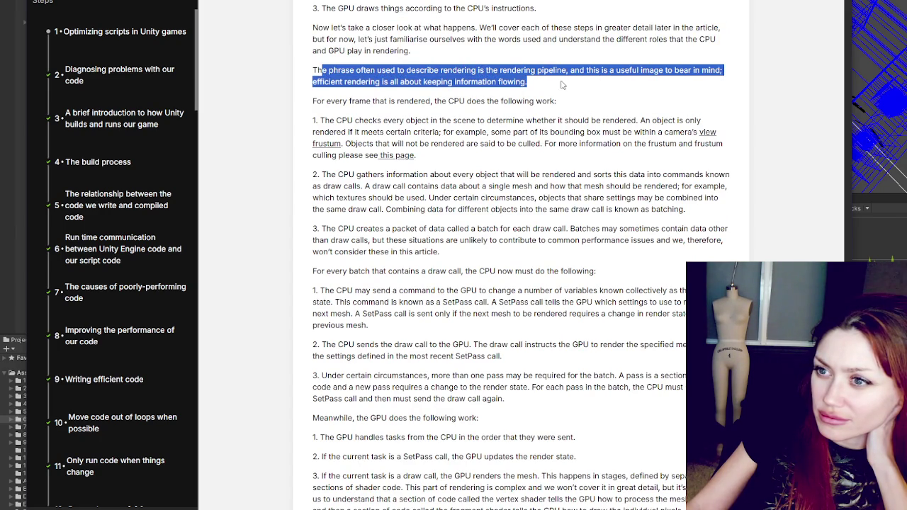
pyautogui.click(374, 96)
pyautogui.moveTo(326, 101); pyautogui.dragTo(628, 120)
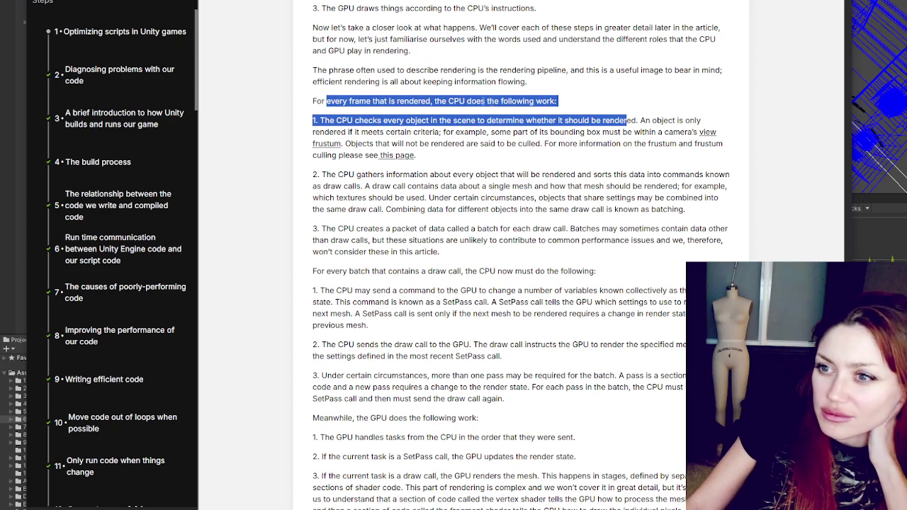
pyautogui.click(418, 100)
pyautogui.moveTo(435, 101); pyautogui.dragTo(595, 101)
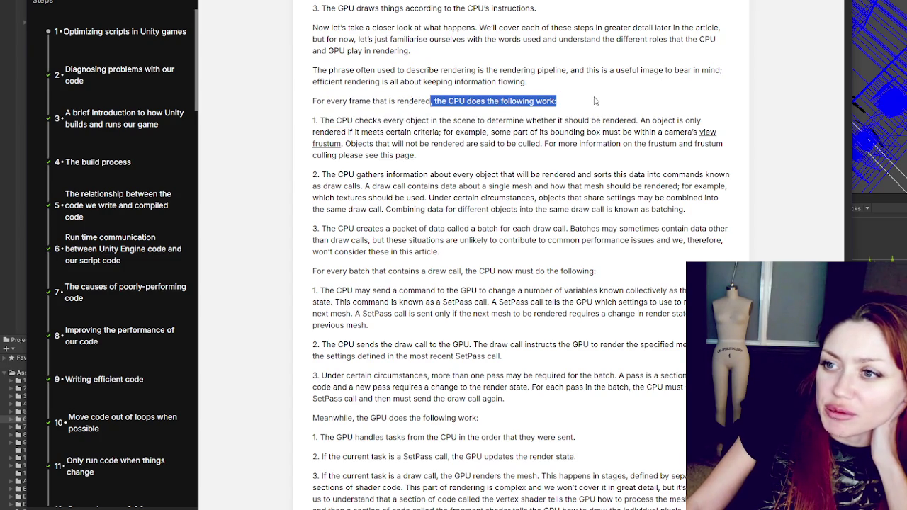
pyautogui.scroll(-2, 595, 101)
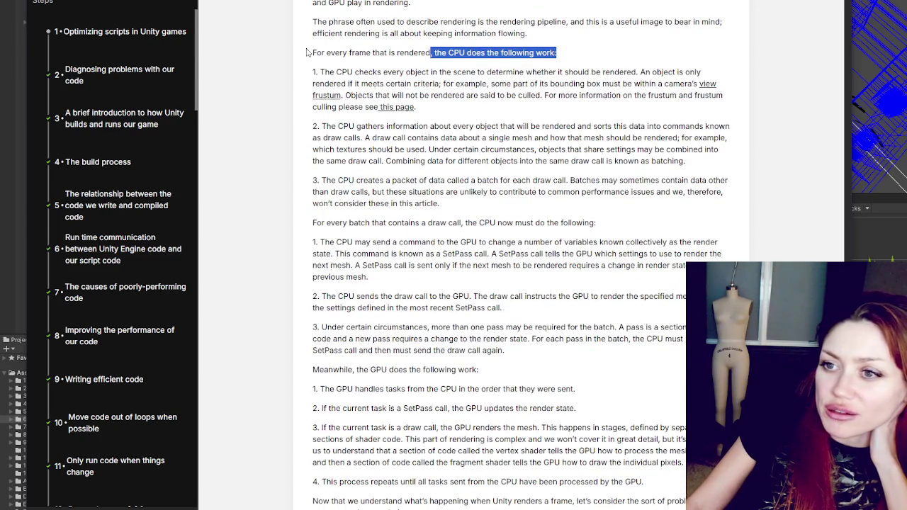
pyautogui.scroll(-1, 331, 71)
pyautogui.scroll(-1, 327, 76)
pyautogui.moveTo(342, 23)
pyautogui.mouseDown()
pyautogui.moveTo(682, 24)
pyautogui.moveTo(331, 35)
pyautogui.moveTo(487, 35)
pyautogui.moveTo(354, 58)
pyautogui.moveTo(354, 47)
pyautogui.moveTo(453, 35)
pyautogui.moveTo(670, 50)
pyautogui.moveTo(580, 73)
pyautogui.mouseUp()
pyautogui.click(338, 85)
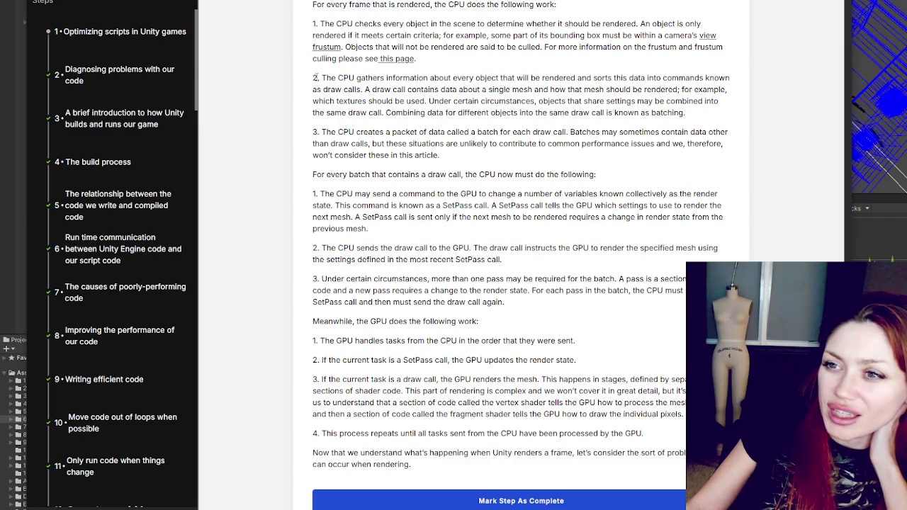
pyautogui.moveTo(320, 77)
pyautogui.mouseDown()
pyautogui.moveTo(647, 74)
pyautogui.moveTo(510, 90)
pyautogui.moveTo(364, 90)
pyautogui.moveTo(688, 90)
pyautogui.moveTo(318, 113)
pyautogui.moveTo(331, 102)
pyautogui.moveTo(549, 113)
pyautogui.moveTo(546, 102)
pyautogui.moveTo(725, 101)
pyautogui.moveTo(727, 90)
pyautogui.moveTo(383, 114)
pyautogui.moveTo(714, 112)
pyautogui.mouseUp()
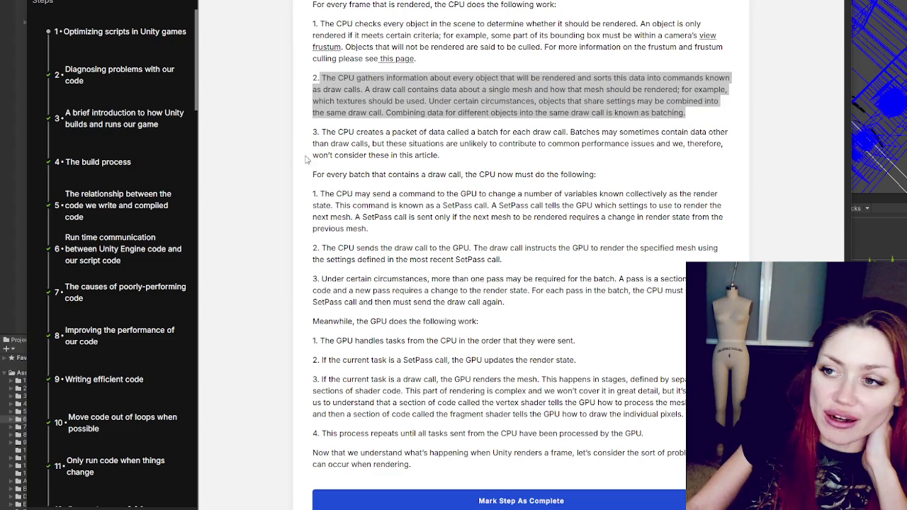
pyautogui.scroll(-1, 442, 110)
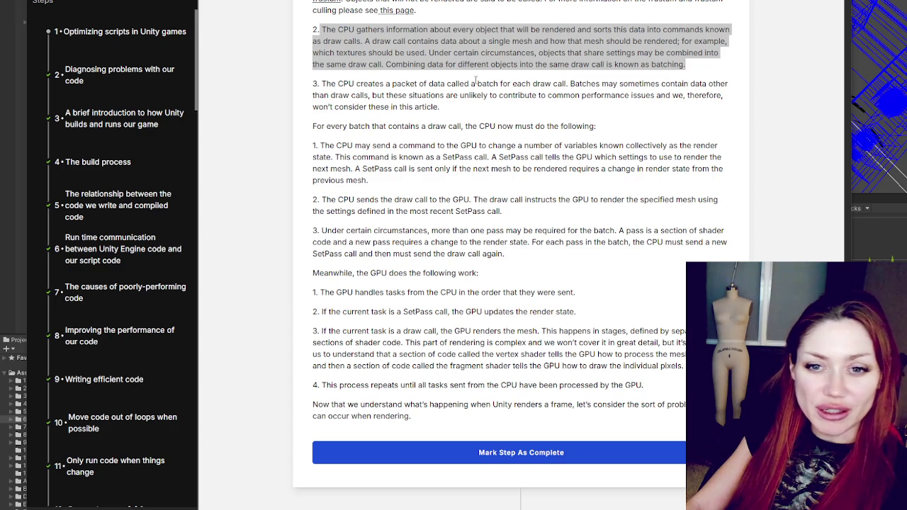
pyautogui.click(463, 105)
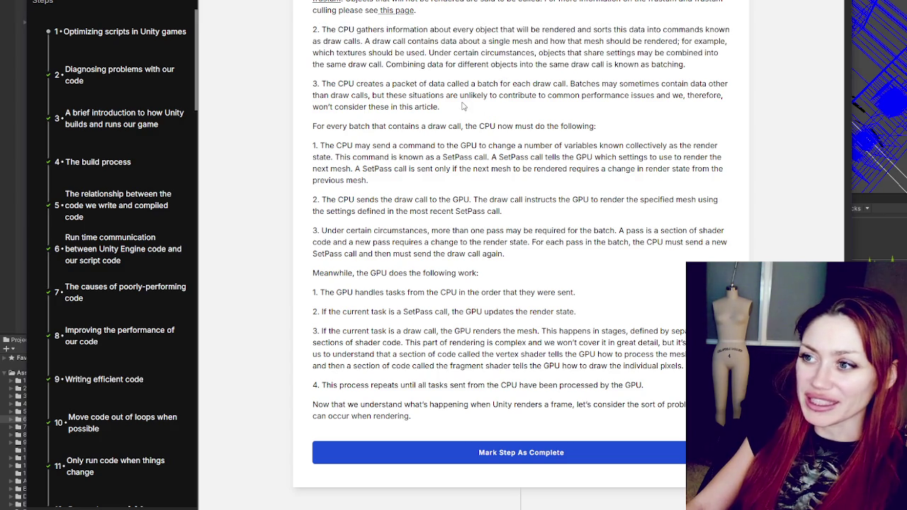
pyautogui.moveTo(322, 30)
pyautogui.mouseDown()
pyautogui.moveTo(682, 32)
pyautogui.moveTo(692, 40)
pyautogui.moveTo(687, 53)
pyautogui.mouseUp()
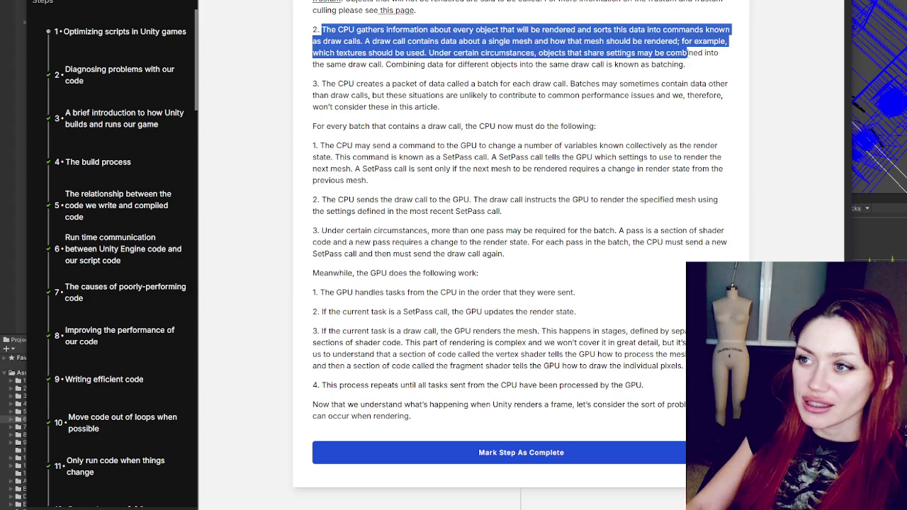
pyautogui.click(687, 52)
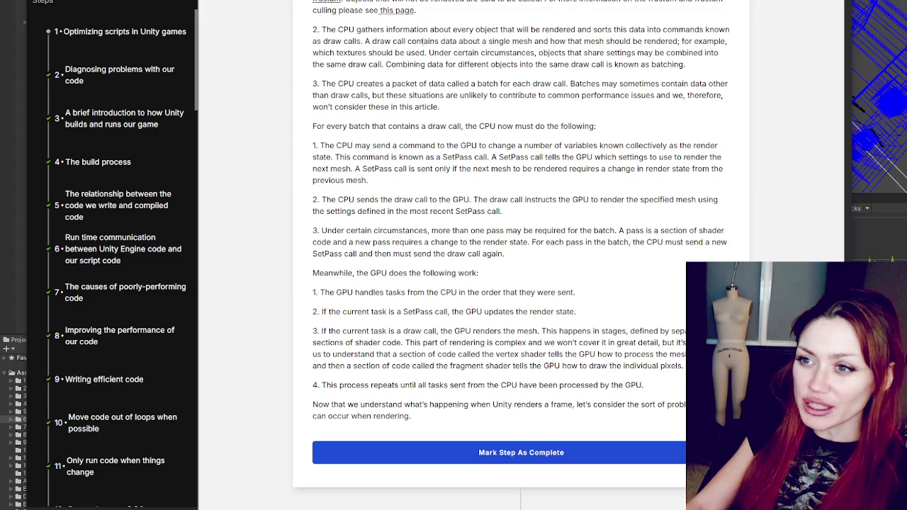
pyautogui.moveTo(318, 29)
pyautogui.mouseDown()
pyautogui.moveTo(692, 29)
pyautogui.moveTo(681, 41)
pyautogui.moveTo(704, 66)
pyautogui.mouseUp()
pyautogui.click(704, 66)
pyautogui.moveTo(331, 83)
pyautogui.mouseDown()
pyautogui.moveTo(716, 84)
pyautogui.moveTo(370, 95)
pyautogui.moveTo(735, 100)
pyautogui.moveTo(717, 110)
pyautogui.mouseUp()
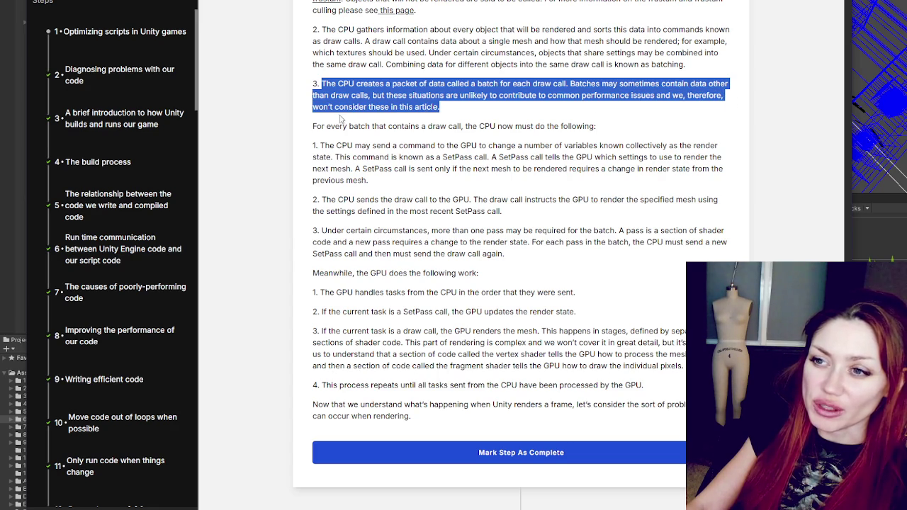
pyautogui.scroll(-1, 316, 125)
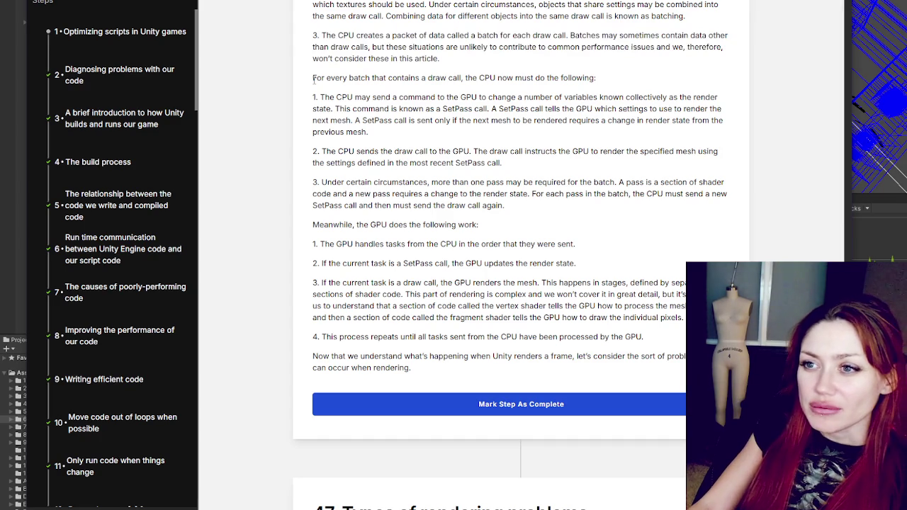
pyautogui.tripleClick(314, 80)
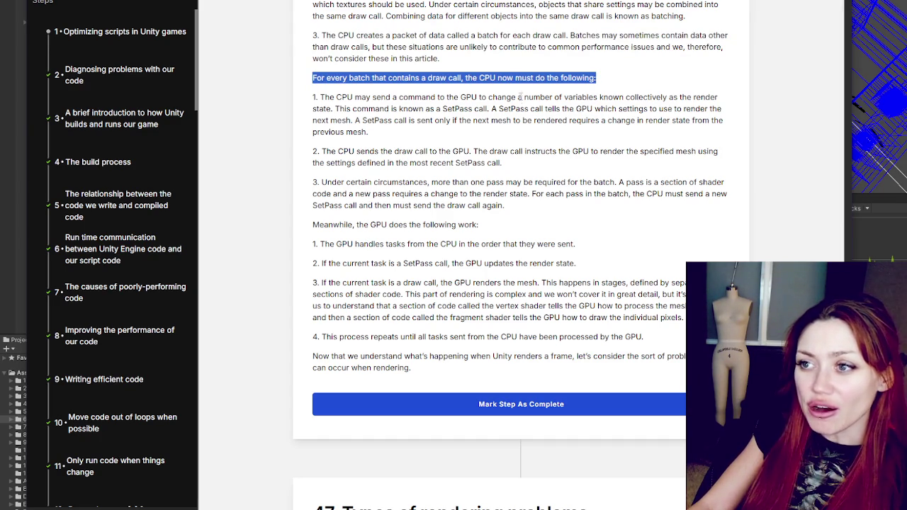
pyautogui.tripleClick(356, 99)
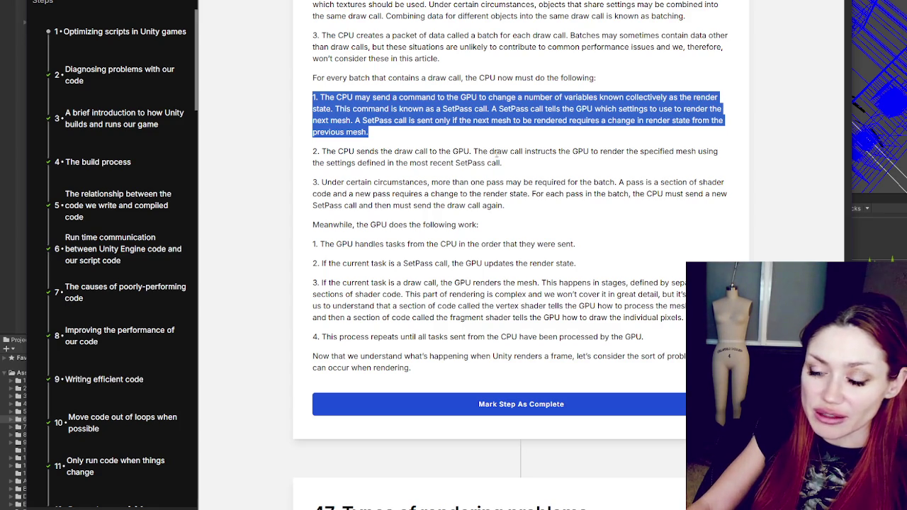
pyautogui.scroll(-2, 496, 156)
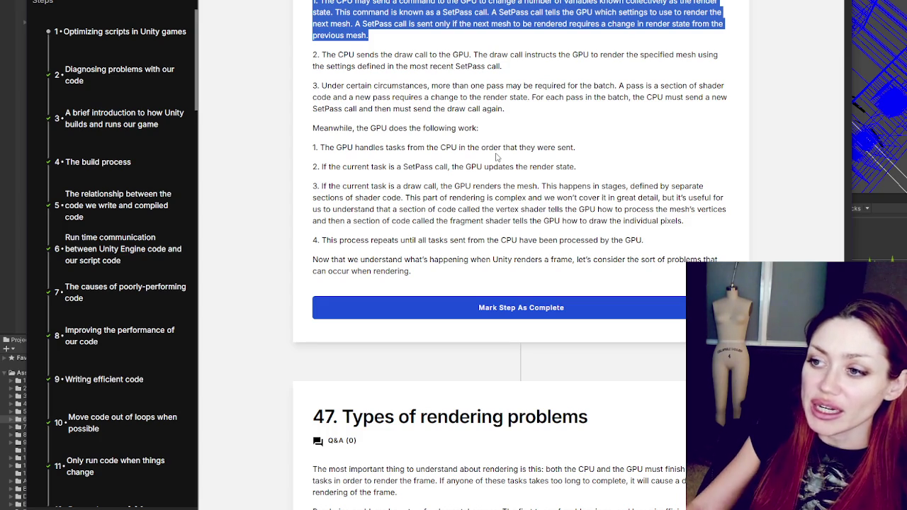
pyautogui.scroll(-1, 497, 157)
pyautogui.scroll(-3, 496, 151)
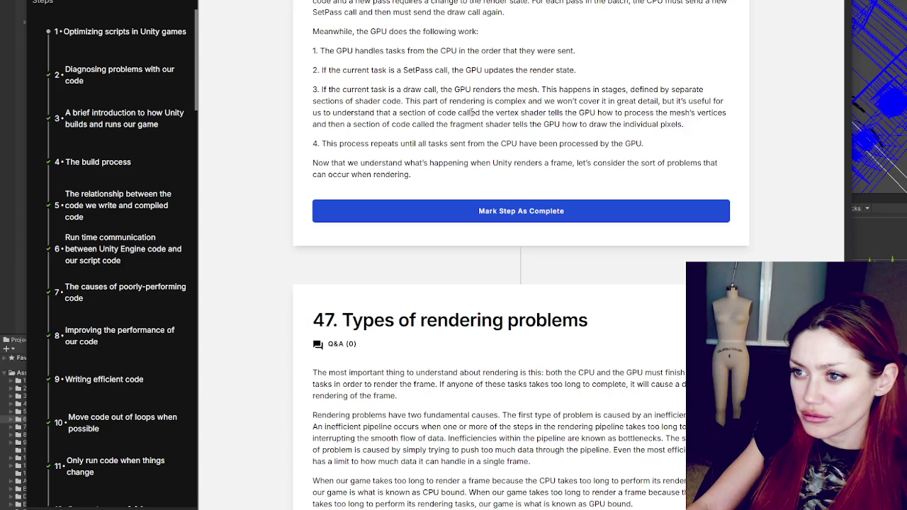
pyautogui.moveTo(341, 114)
pyautogui.mouseDown()
pyautogui.moveTo(514, 102)
pyautogui.moveTo(533, 113)
pyautogui.moveTo(695, 114)
pyautogui.moveTo(604, 103)
pyautogui.moveTo(647, 112)
pyautogui.moveTo(712, 102)
pyautogui.moveTo(708, 114)
pyautogui.moveTo(730, 113)
pyautogui.mouseUp()
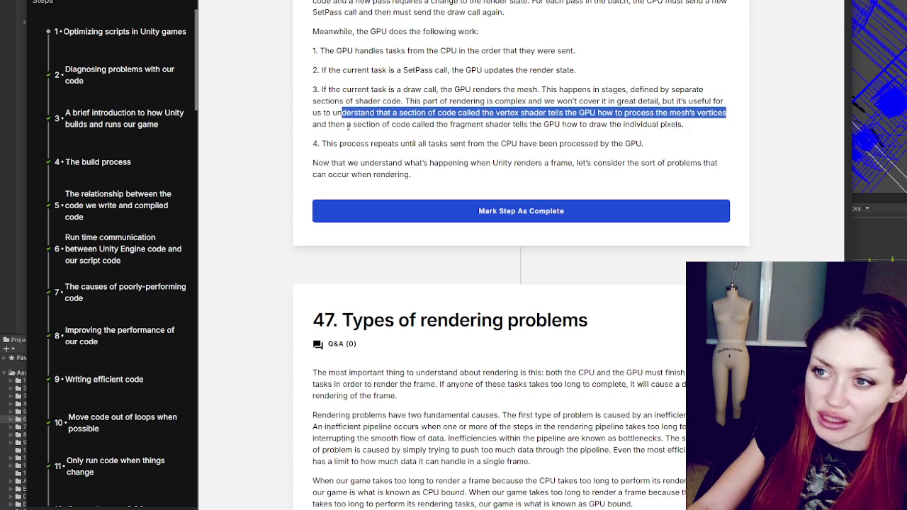
pyautogui.moveTo(444, 124); pyautogui.dragTo(686, 123)
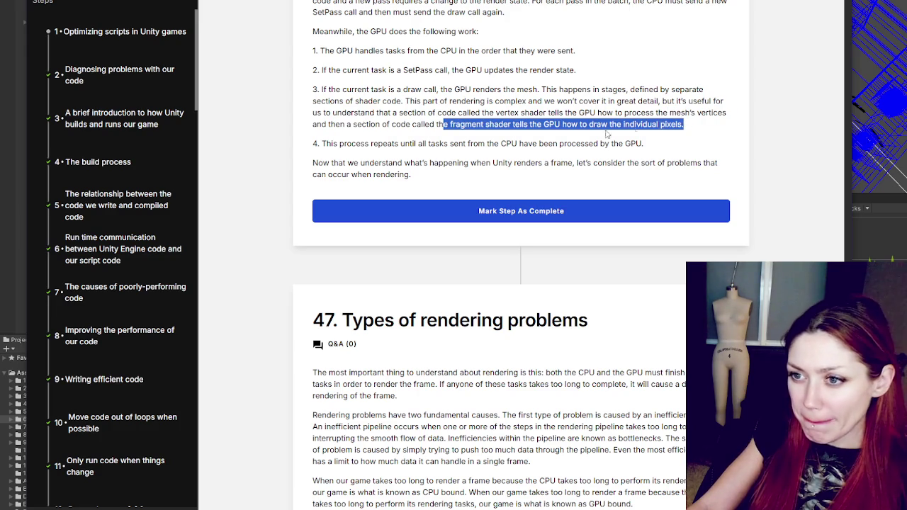
pyautogui.moveTo(331, 143); pyautogui.dragTo(658, 144)
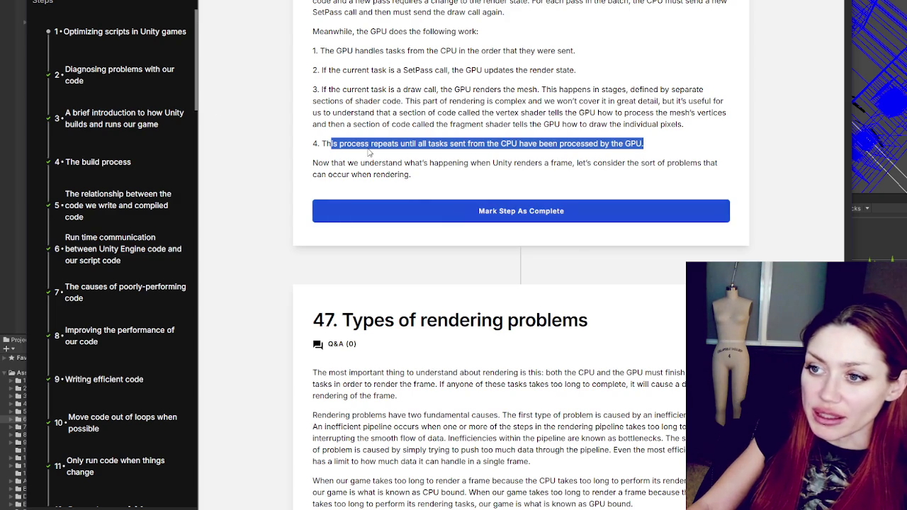
pyautogui.click(641, 211)
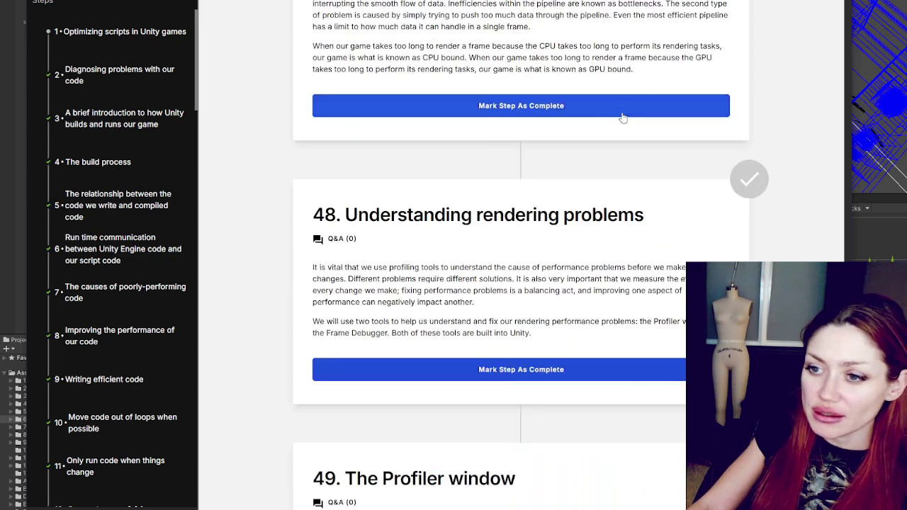
# - Scroll to step 47 and highlight its first two paragraphs on pipeline bottlenecks
pyautogui.scroll(3, 663, 108)
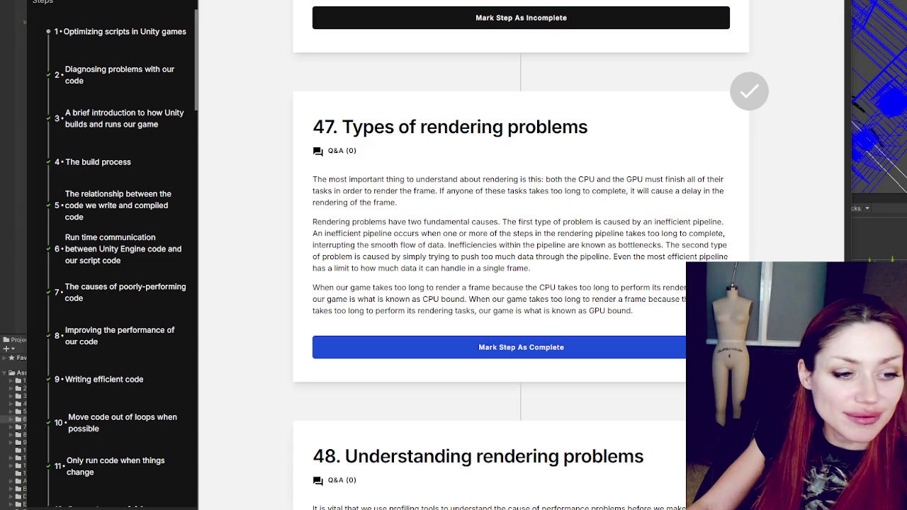
pyautogui.scroll(-1, 379, 173)
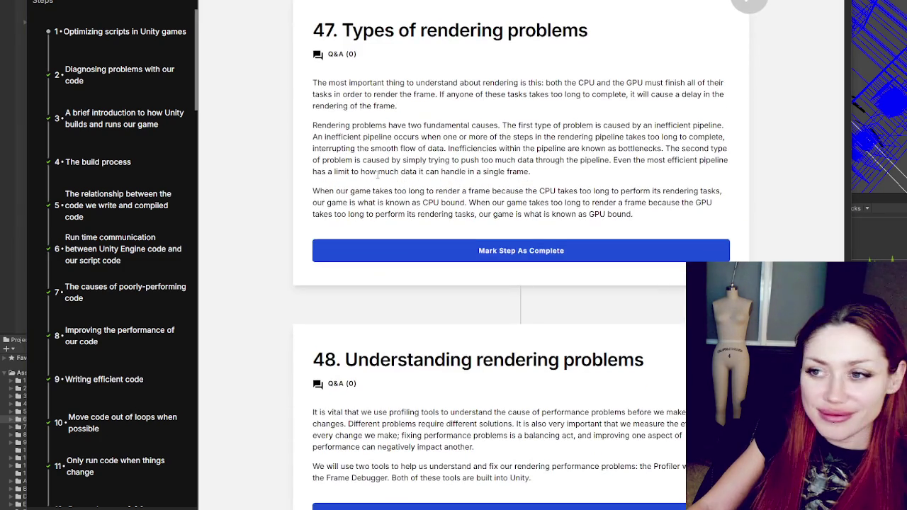
pyautogui.scroll(1, 378, 174)
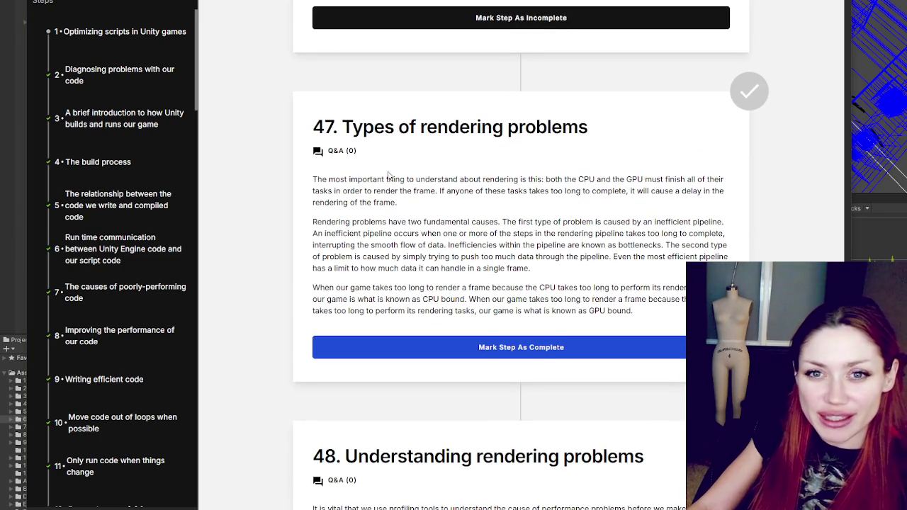
pyautogui.scroll(-1, 388, 175)
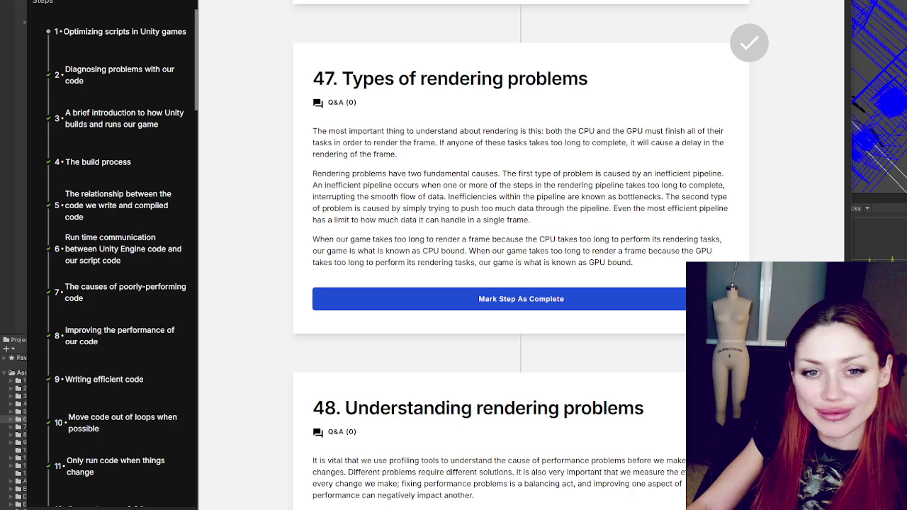
pyautogui.scroll(-1, 569, 256)
pyautogui.moveTo(310, 85)
pyautogui.mouseDown()
pyautogui.moveTo(422, 111)
pyautogui.moveTo(625, 84)
pyautogui.moveTo(723, 83)
pyautogui.moveTo(380, 94)
pyautogui.moveTo(702, 96)
pyautogui.moveTo(397, 108)
pyautogui.moveTo(333, 130)
pyautogui.moveTo(670, 126)
pyautogui.moveTo(360, 126)
pyautogui.moveTo(336, 141)
pyautogui.moveTo(607, 149)
pyautogui.moveTo(670, 137)
pyautogui.moveTo(691, 148)
pyautogui.moveTo(369, 149)
pyautogui.moveTo(434, 149)
pyautogui.moveTo(451, 160)
pyautogui.moveTo(454, 150)
pyautogui.moveTo(664, 149)
pyautogui.moveTo(326, 160)
pyautogui.moveTo(450, 172)
pyautogui.moveTo(416, 160)
pyautogui.moveTo(605, 171)
pyautogui.moveTo(621, 161)
pyautogui.moveTo(619, 176)
pyautogui.mouseUp()
# - Highlight the sentence defining CPU bound, then mark step 47 complete
pyautogui.scroll(-1, 619, 176)
pyautogui.scroll(-1, 619, 176)
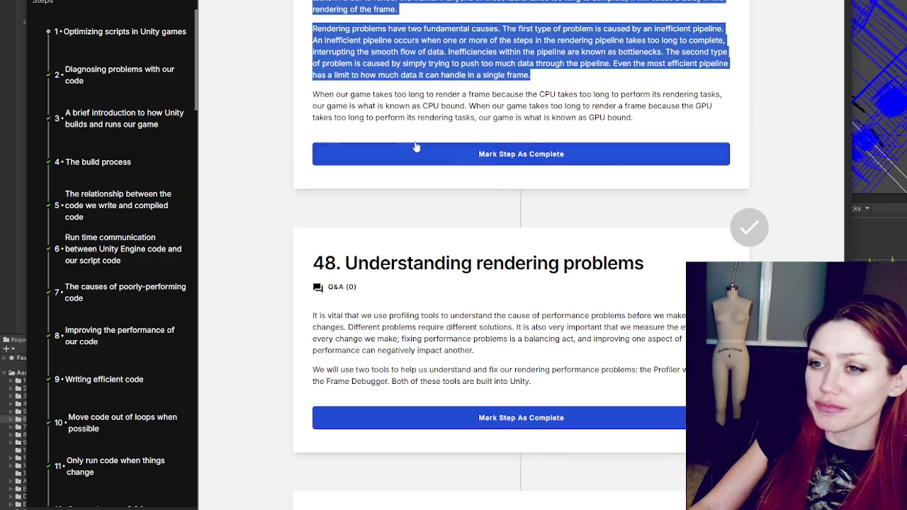
pyautogui.moveTo(320, 95)
pyautogui.mouseDown()
pyautogui.moveTo(721, 107)
pyautogui.moveTo(339, 106)
pyautogui.moveTo(352, 105)
pyautogui.mouseUp()
pyautogui.moveTo(351, 107)
pyautogui.mouseDown()
pyautogui.moveTo(474, 114)
pyautogui.moveTo(716, 106)
pyautogui.moveTo(346, 117)
pyautogui.moveTo(402, 117)
pyautogui.moveTo(416, 108)
pyautogui.moveTo(717, 123)
pyautogui.mouseUp()
pyautogui.click(717, 124)
pyautogui.click(519, 153)
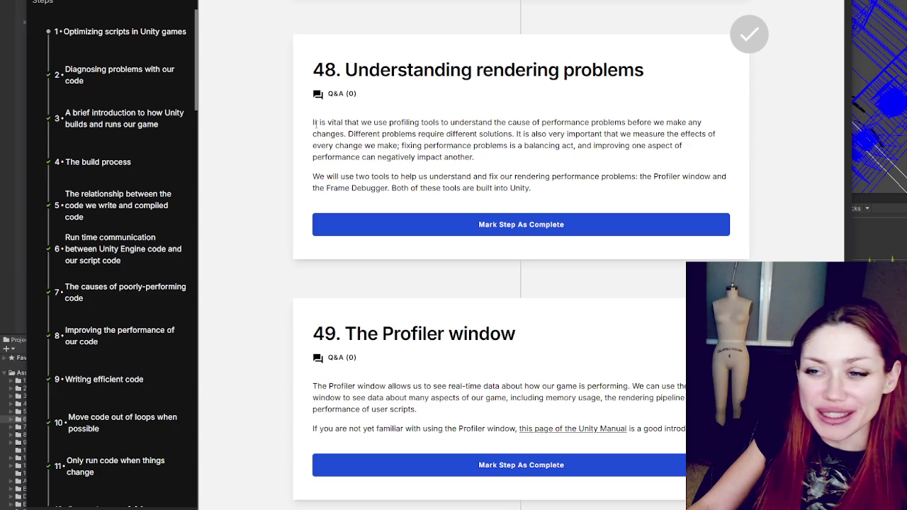
pyautogui.scroll(-5, 368, 133)
pyautogui.scroll(-4, 381, 130)
pyautogui.scroll(15, 395, 146)
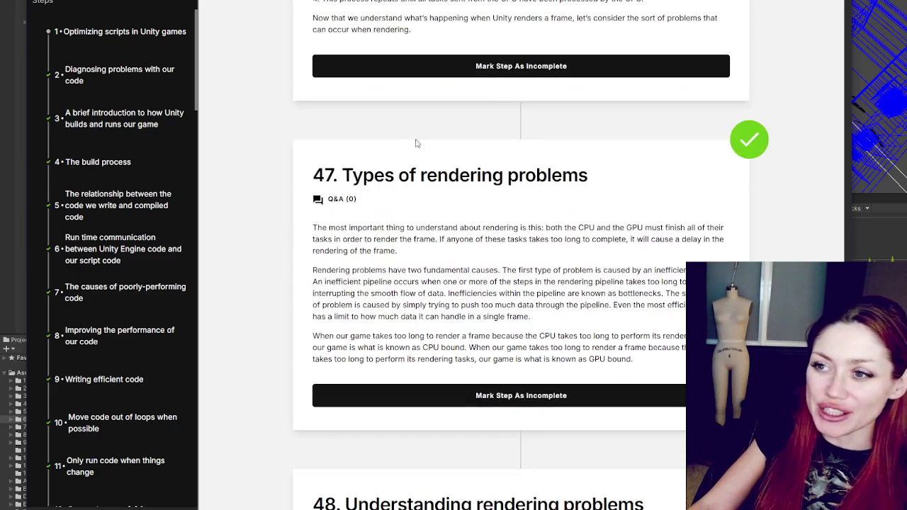
pyautogui.scroll(3, 393, 156)
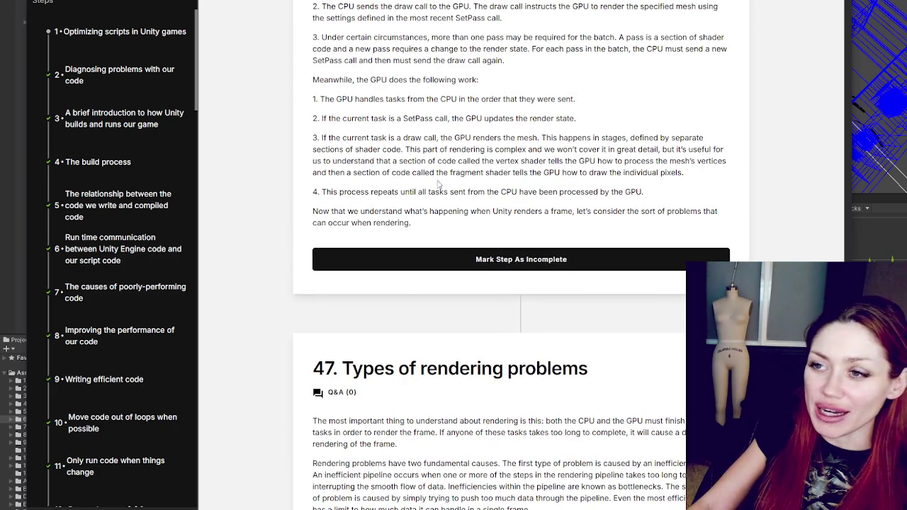
pyautogui.scroll(5, 640, 81)
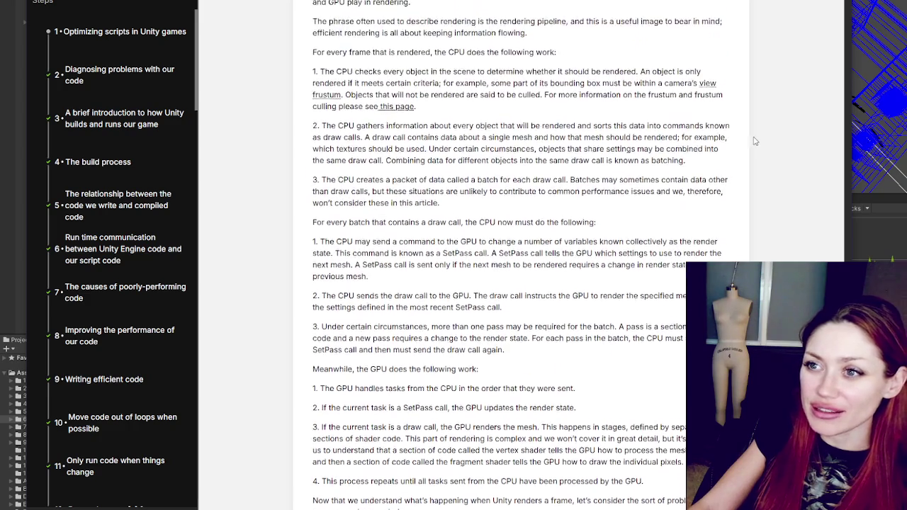
pyautogui.scroll(-2, 754, 141)
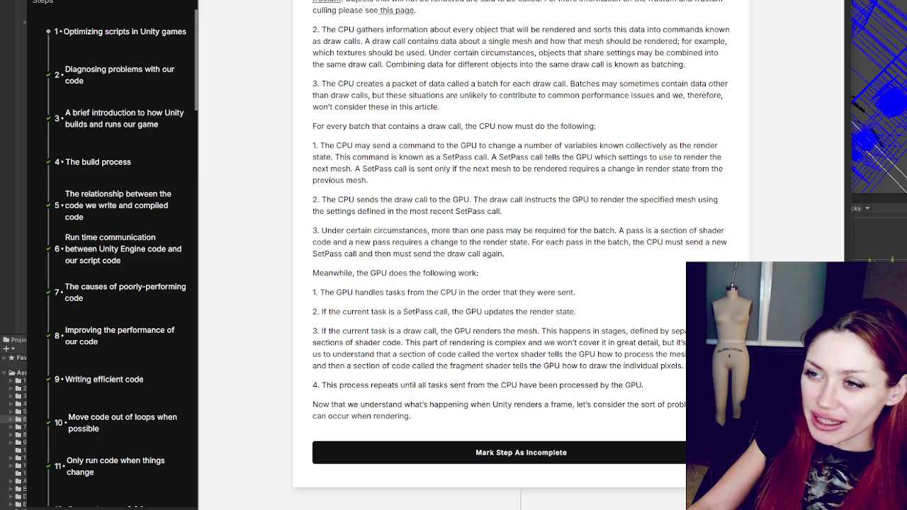
pyautogui.tripleClick(475, 10)
pyautogui.moveTo(356, 145)
pyautogui.mouseDown()
pyautogui.moveTo(434, 170)
pyautogui.moveTo(438, 183)
pyautogui.mouseUp()
pyautogui.click(440, 183)
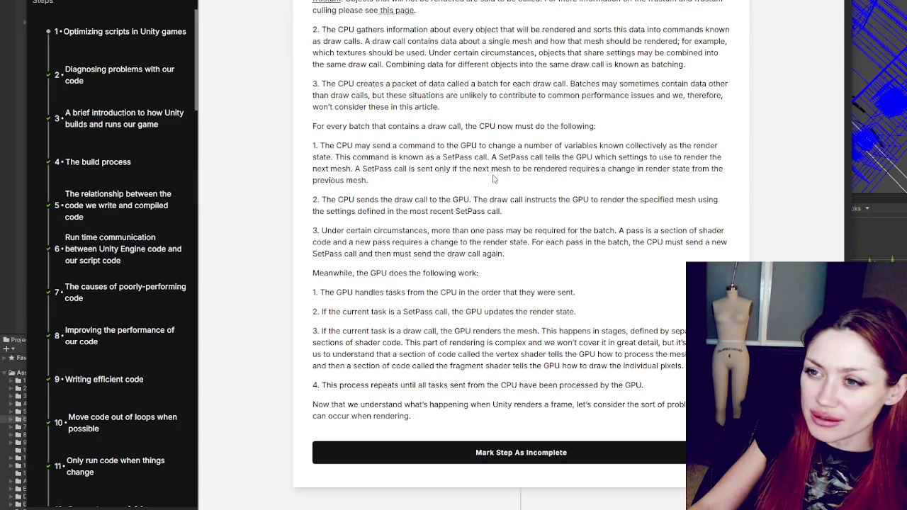
pyautogui.scroll(-5, 674, 79)
pyautogui.scroll(5, 411, 234)
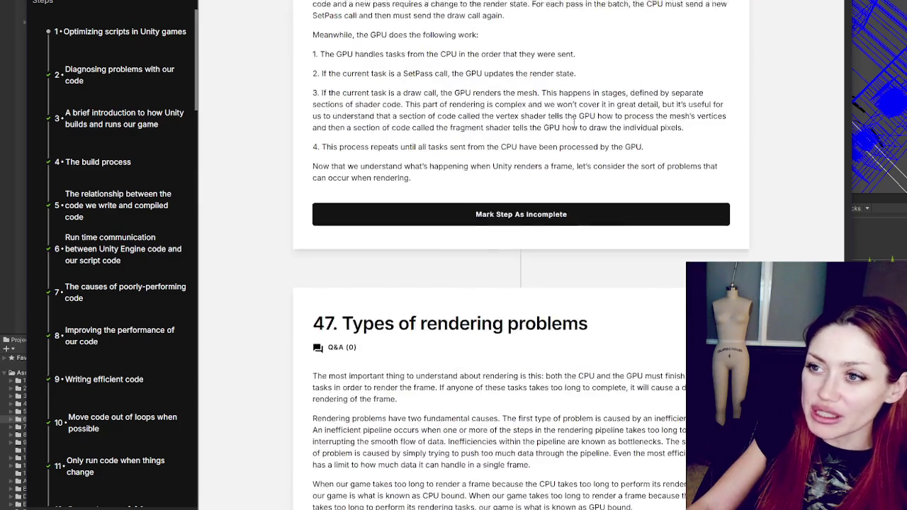
pyautogui.scroll(-10, 411, 235)
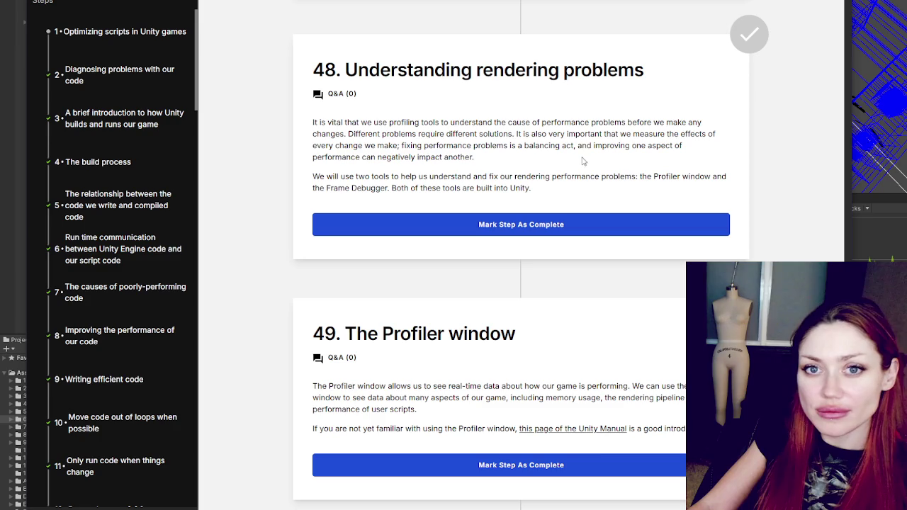
pyautogui.moveTo(312, 122)
pyautogui.mouseDown()
pyautogui.moveTo(499, 128)
pyautogui.moveTo(516, 135)
pyautogui.moveTo(537, 164)
pyautogui.moveTo(448, 169)
pyautogui.moveTo(479, 170)
pyautogui.mouseUp()
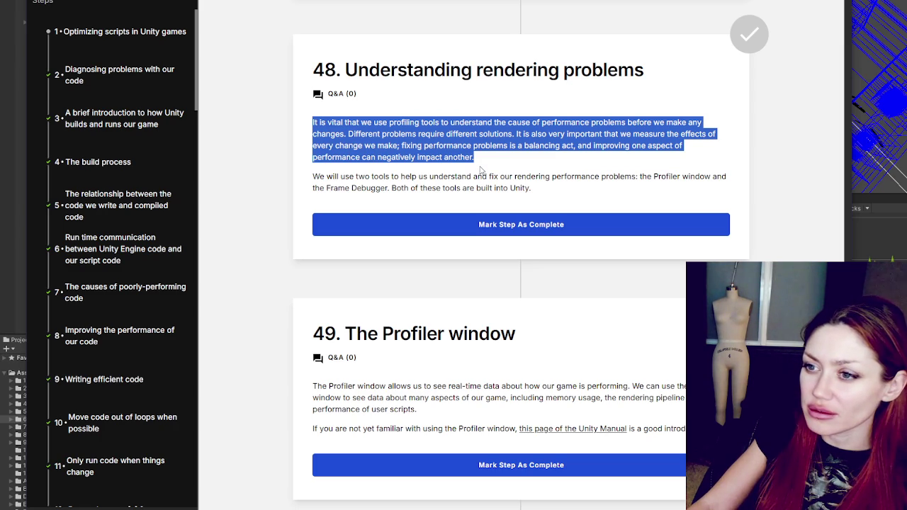
pyautogui.moveTo(480, 171); pyautogui.dragTo(563, 193)
pyautogui.click(561, 192)
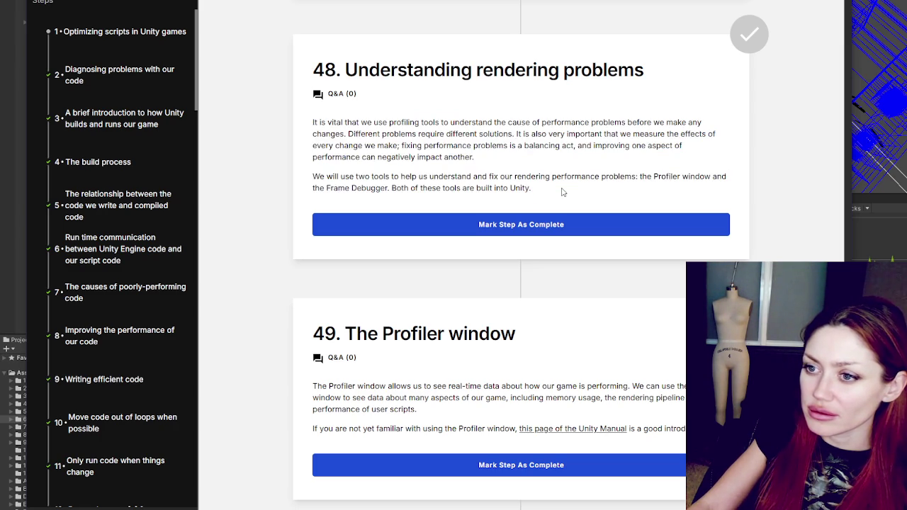
pyautogui.click(557, 224)
pyautogui.moveTo(313, 96); pyautogui.dragTo(524, 119)
pyautogui.scroll(-8, 525, 118)
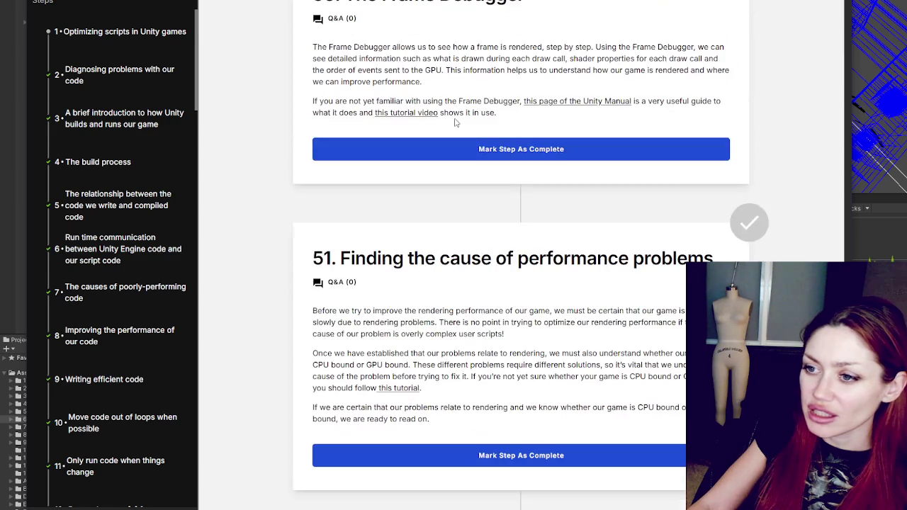
pyautogui.scroll(-15, 480, 110)
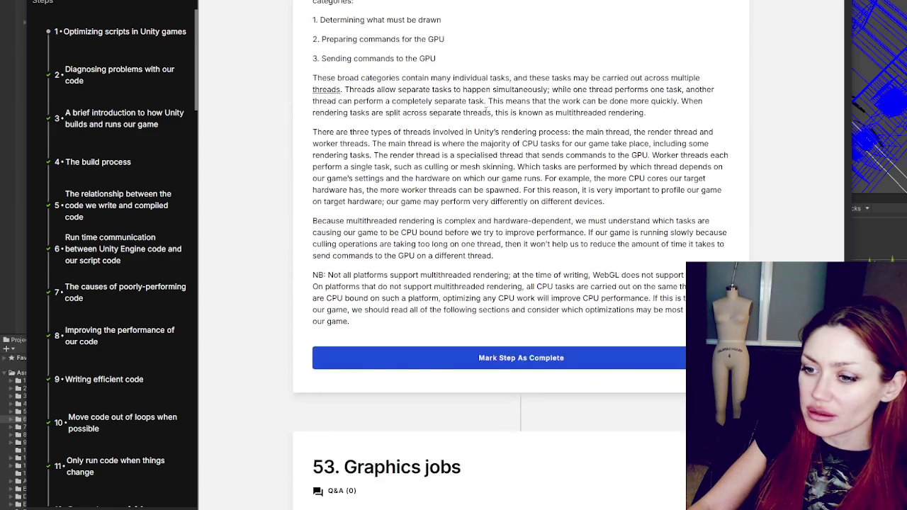
pyautogui.scroll(-13, 492, 110)
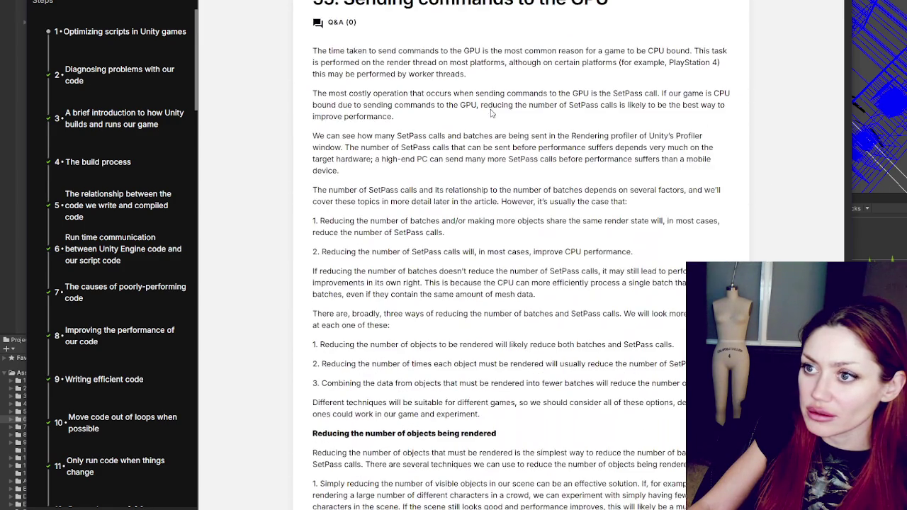
pyautogui.scroll(-5, 502, 108)
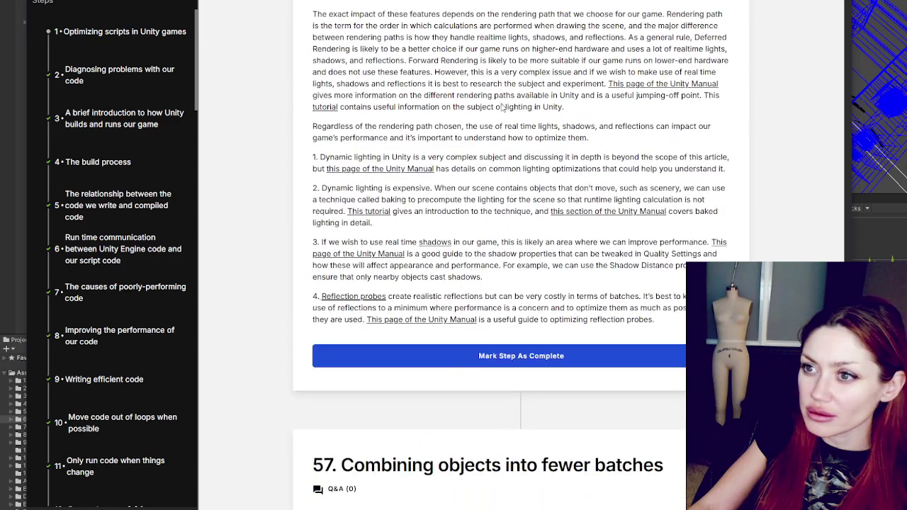
pyautogui.scroll(-9, 502, 104)
pyautogui.scroll(4, 505, 102)
pyautogui.scroll(-9, 496, 104)
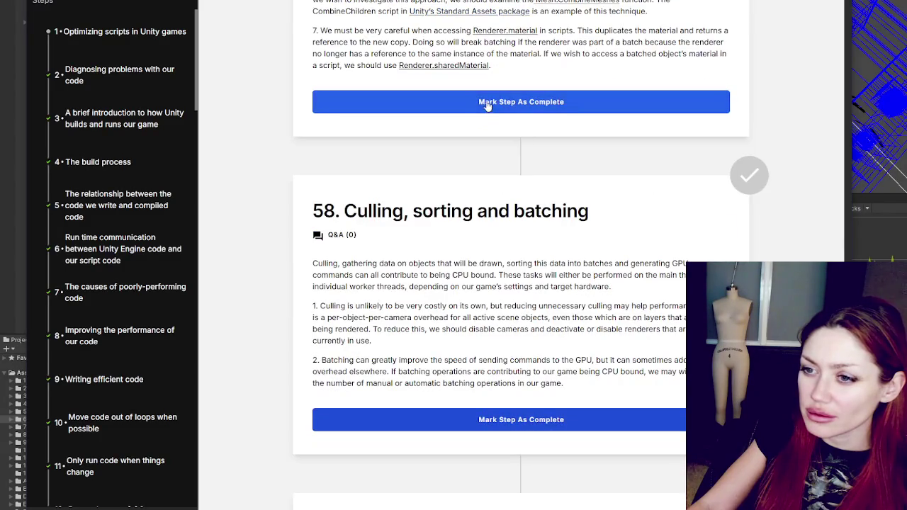
pyautogui.scroll(-13, 488, 99)
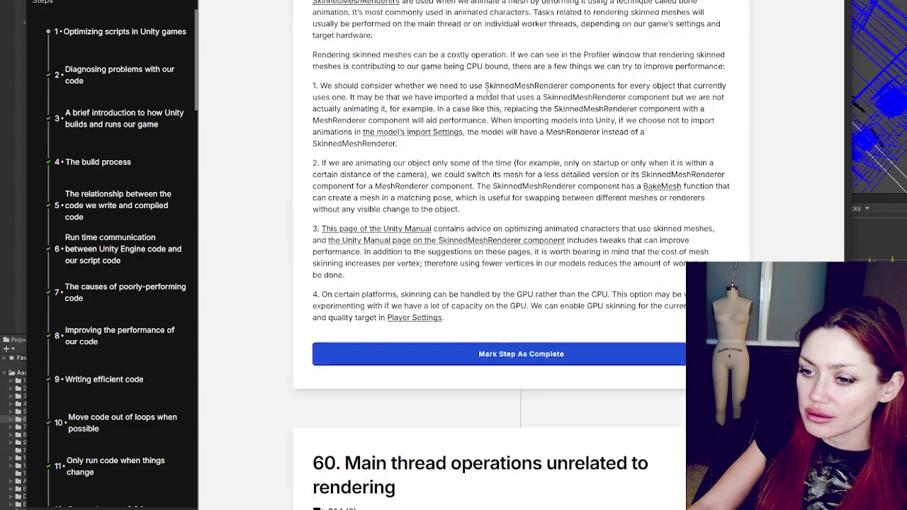
pyautogui.scroll(-15, 482, 88)
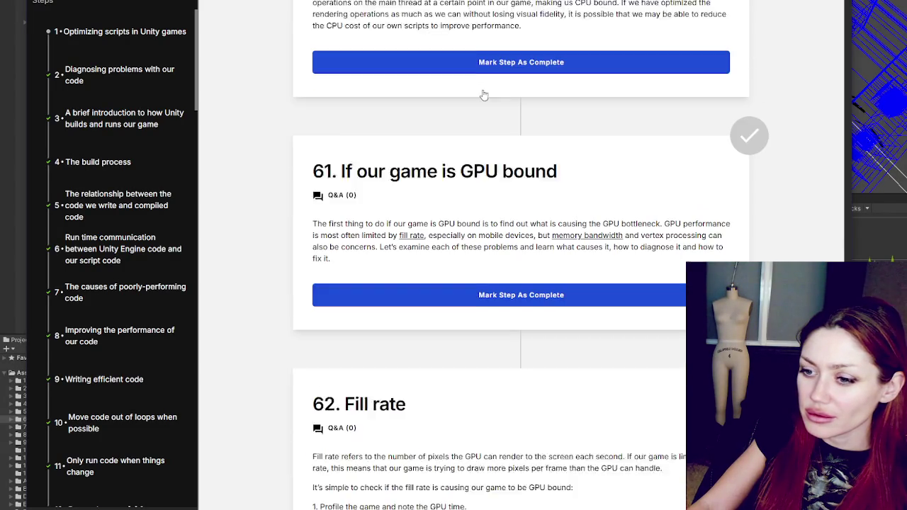
pyautogui.scroll(-20, 480, 98)
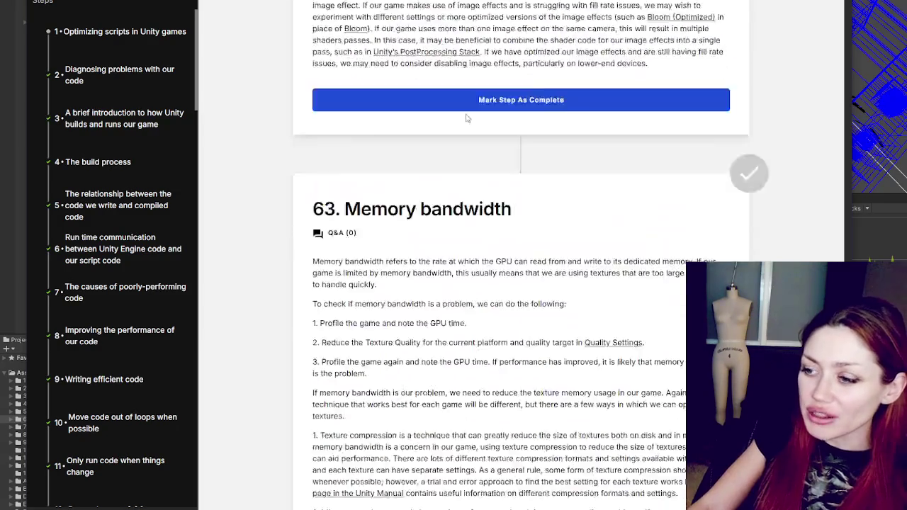
pyautogui.scroll(-5, 387, 125)
pyautogui.scroll(12, 404, 106)
pyautogui.scroll(10, 414, 79)
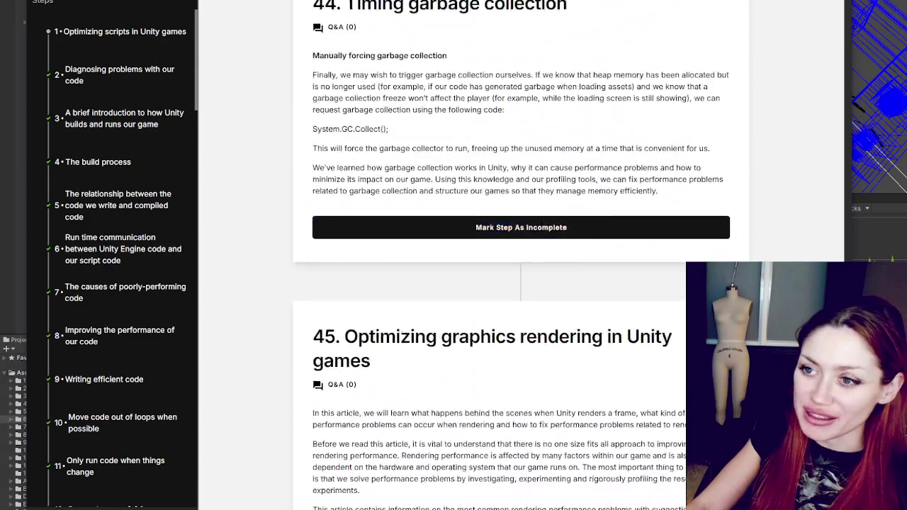
pyautogui.scroll(-20, 521, 255)
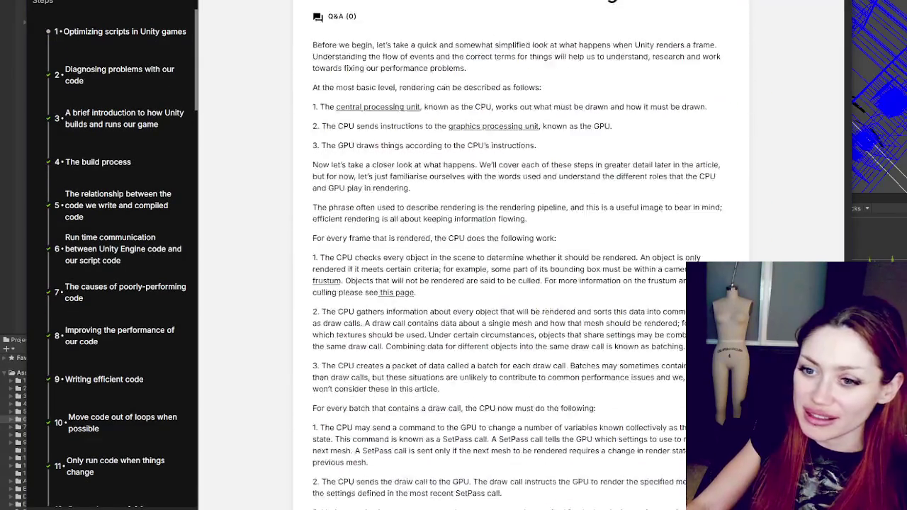
# - Mark step 49, The Profiler window, as complete
pyautogui.scroll(10, 521, 255)
pyautogui.scroll(-5, 449, 224)
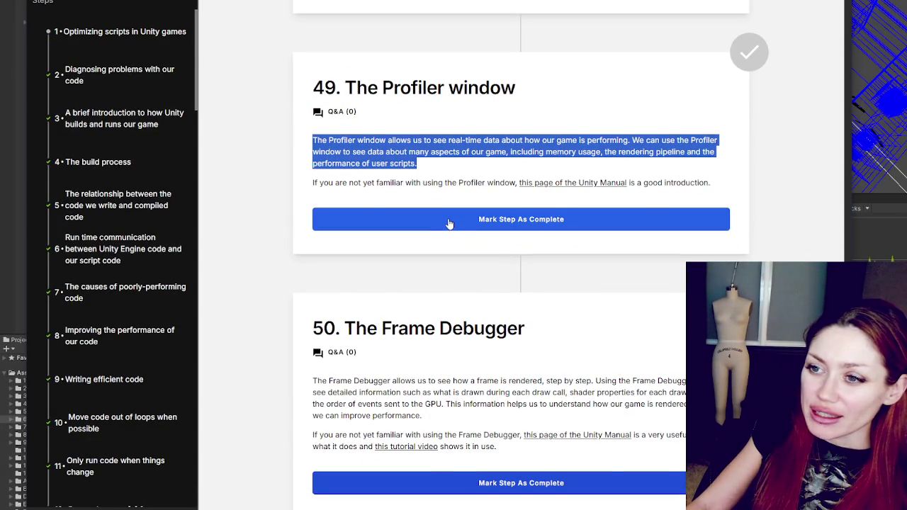
pyautogui.click(393, 150)
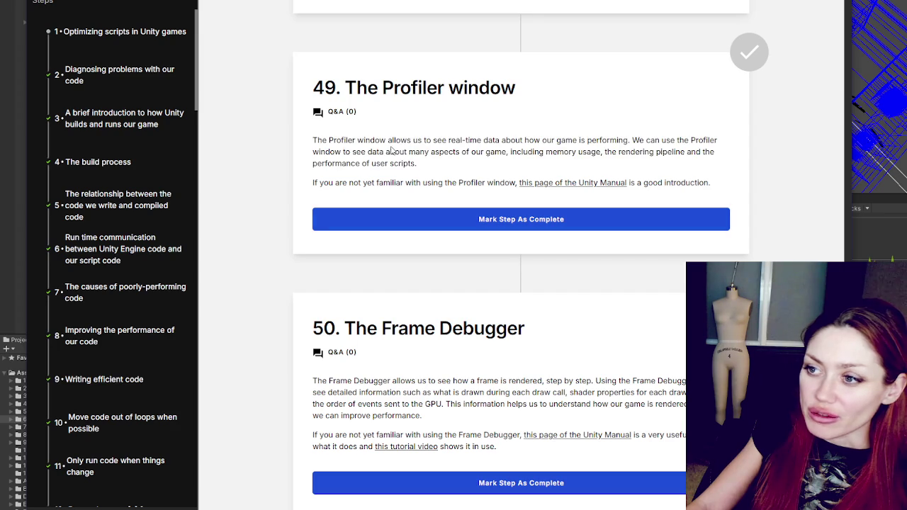
pyautogui.click(414, 215)
# - Skim step 50 and scroll down the course to step 58, Culling, sorting and batching
pyautogui.scroll(-5, 523, 154)
pyautogui.moveTo(368, 30)
pyautogui.mouseDown()
pyautogui.moveTo(523, 86)
pyautogui.moveTo(516, 122)
pyautogui.moveTo(506, 118)
pyautogui.mouseUp()
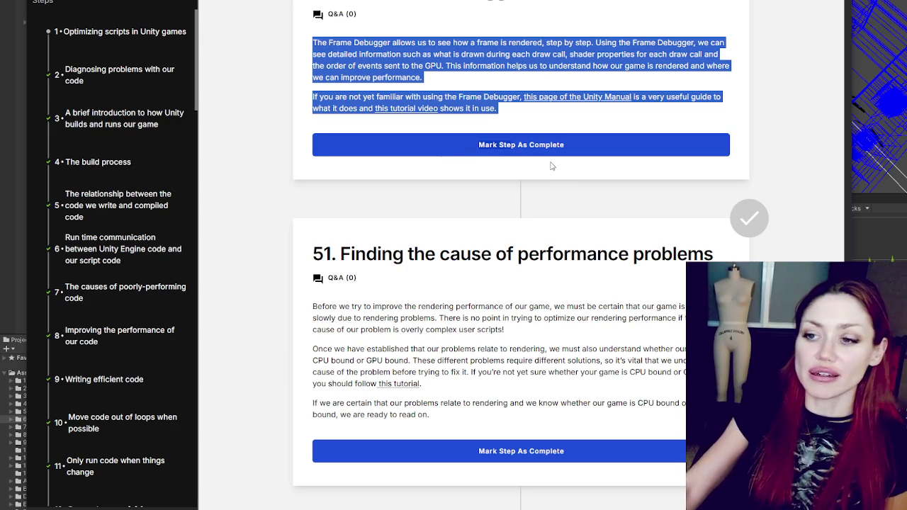
pyautogui.click(572, 186)
pyautogui.scroll(-4, 630, 201)
pyautogui.scroll(-20, 630, 201)
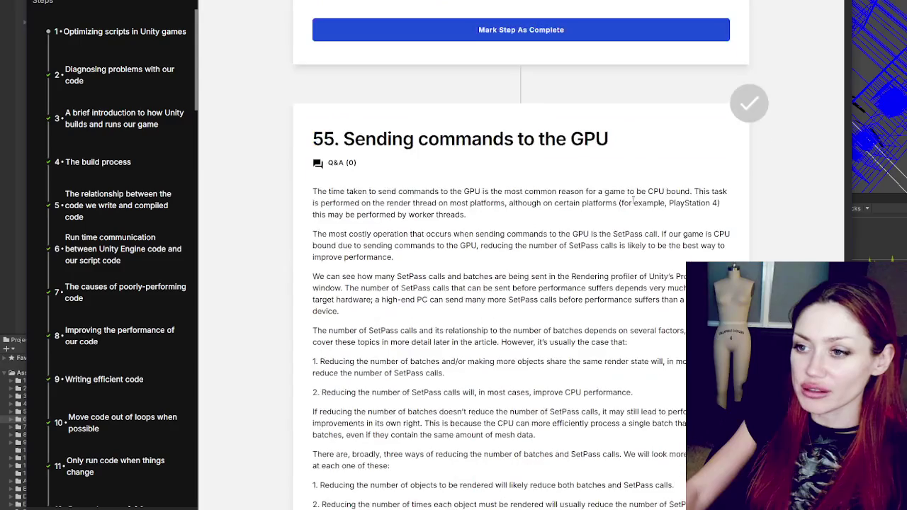
pyautogui.scroll(-12, 631, 187)
pyautogui.scroll(-4, 628, 168)
pyautogui.scroll(-9, 626, 170)
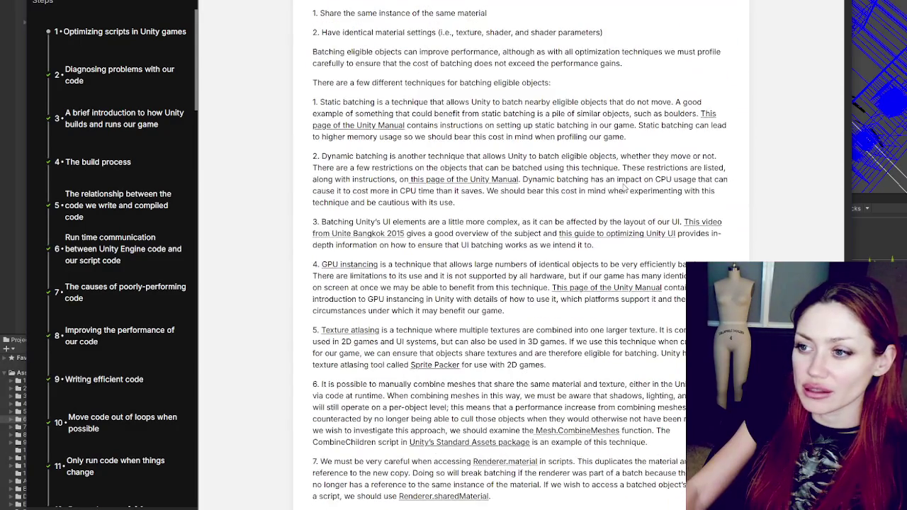
pyautogui.scroll(-4, 488, 85)
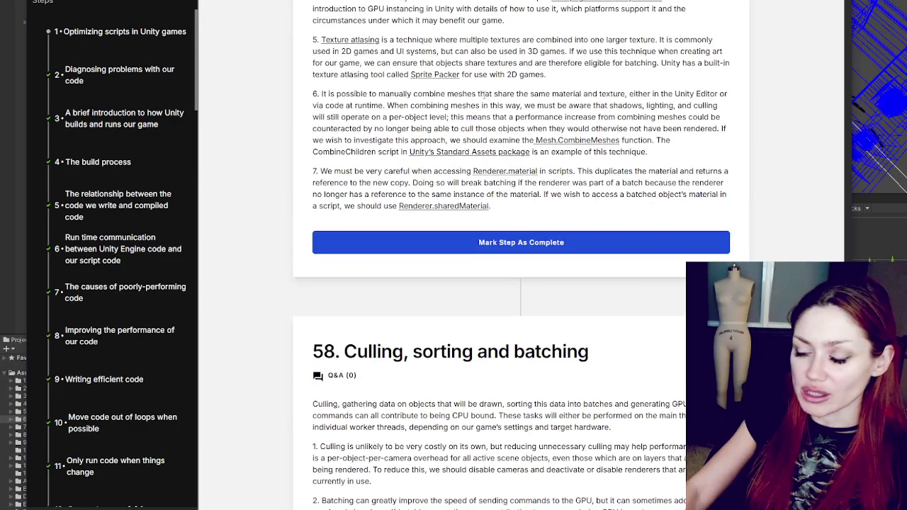
pyautogui.scroll(-3, 484, 94)
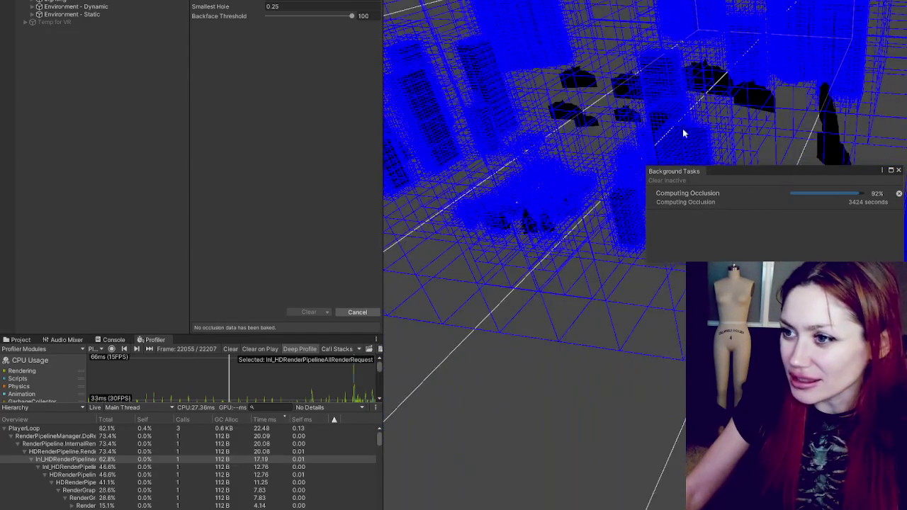
# - Orbit the Scene view around the occlusion wireframe while the bake holds at 92%
pyautogui.moveTo(786, 133)
pyautogui.mouseDown()
pyautogui.moveTo(749, 123)
pyautogui.moveTo(773, 119)
pyautogui.mouseUp()
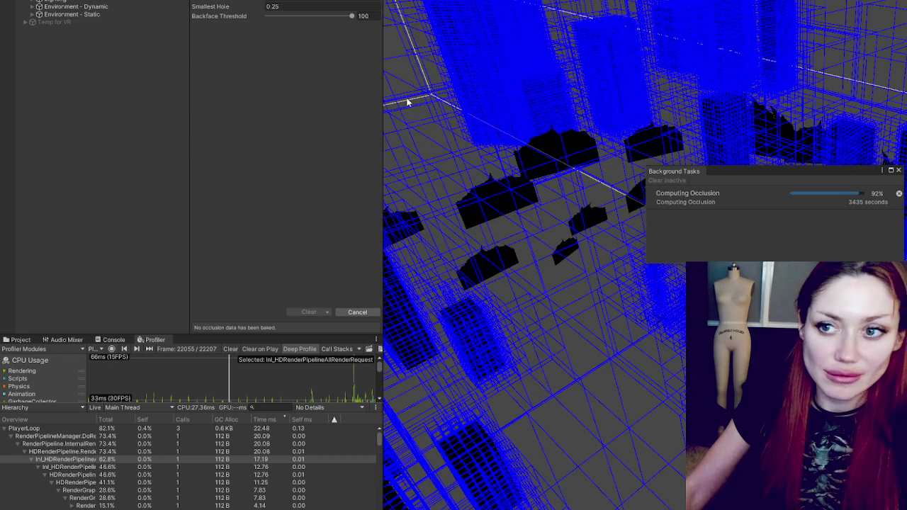
# - Widen the Scene view by shrinking the side panels, then zoom and pan toward the dark objects
pyautogui.moveTo(189, 88); pyautogui.dragTo(67, 87)
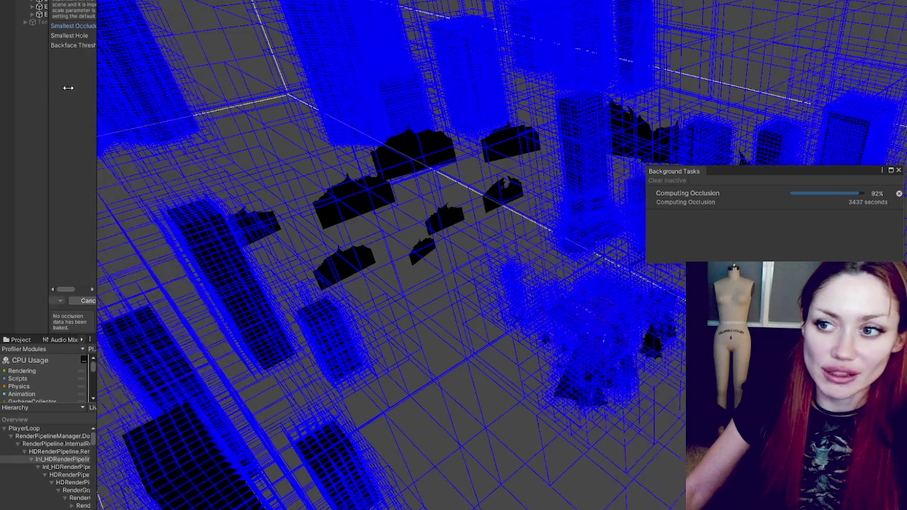
pyautogui.moveTo(549, 30)
pyautogui.mouseDown()
pyautogui.moveTo(608, 33)
pyautogui.moveTo(516, 20)
pyautogui.moveTo(394, 26)
pyautogui.moveTo(407, 10)
pyautogui.moveTo(426, 8)
pyautogui.moveTo(461, 178)
pyautogui.mouseUp()
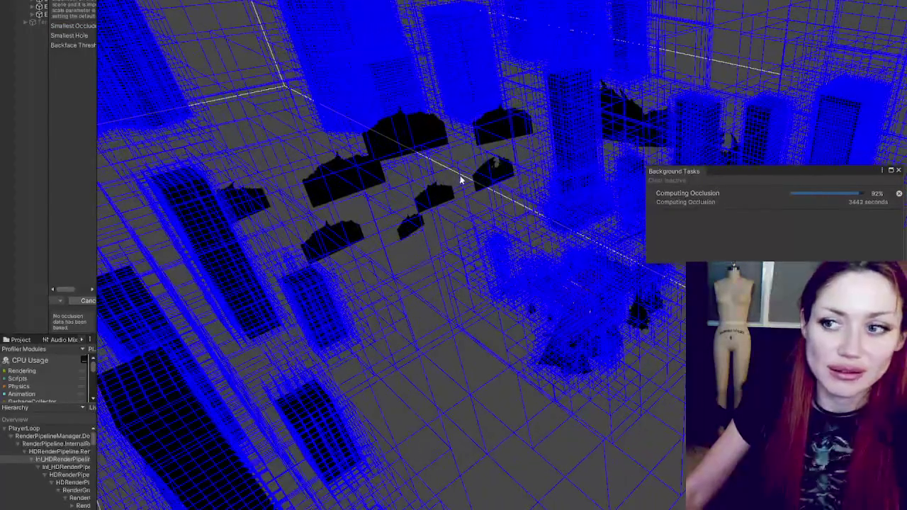
pyautogui.scroll(3, 457, 176)
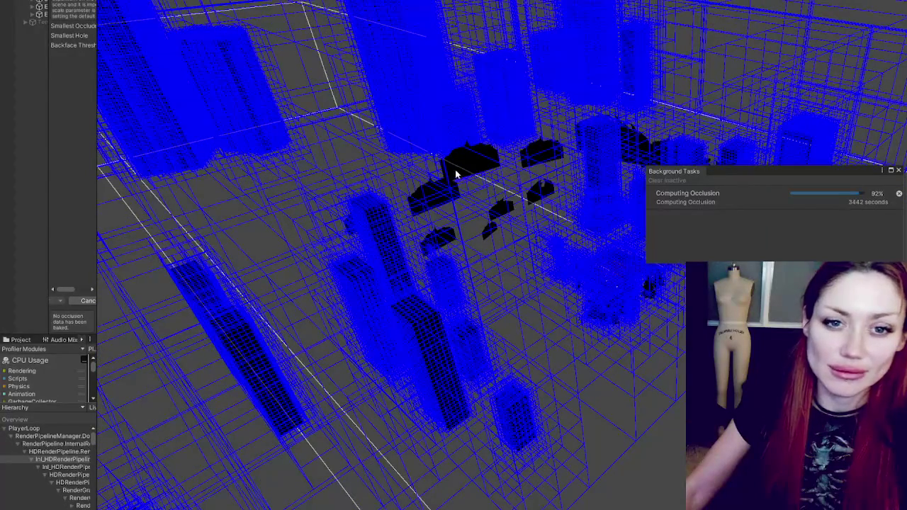
pyautogui.scroll(1, 457, 175)
pyautogui.moveTo(457, 173); pyautogui.dragTo(489, 148)
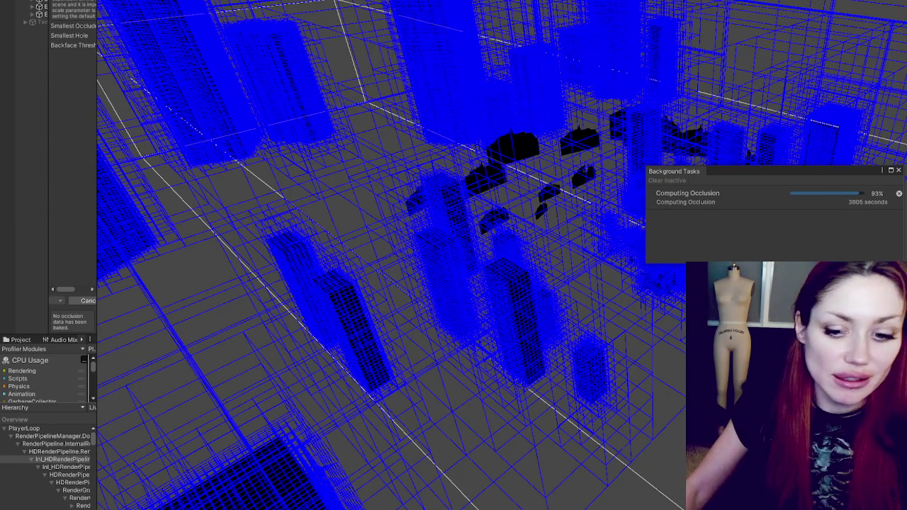
# - Search Windows for 'soundpad', launch Soundpad, then dismiss the Start menu
pyautogui.click(20, 507)
pyautogui.write('soundpad')
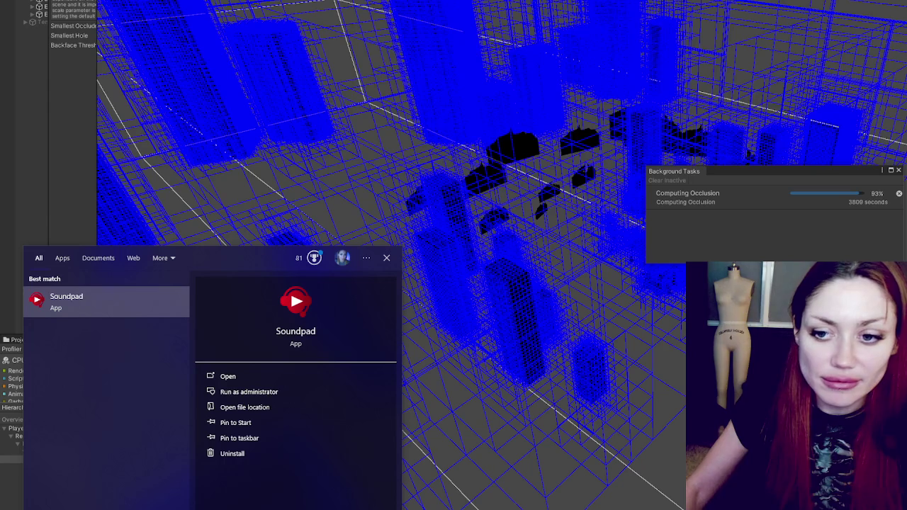
pyautogui.click(113, 302)
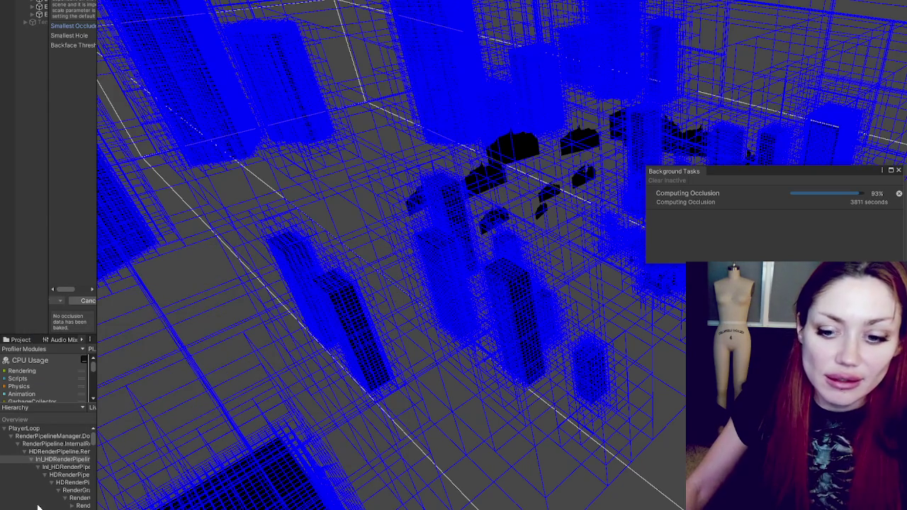
pyautogui.press('super')
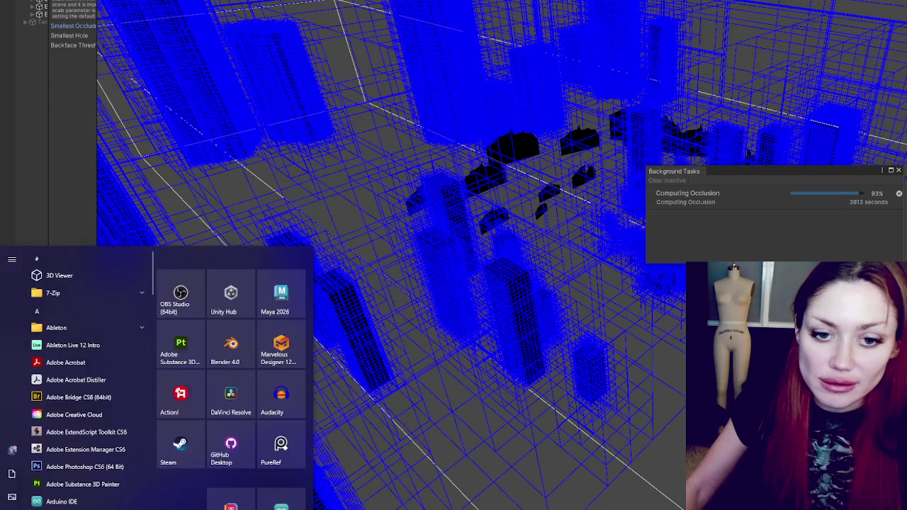
pyautogui.press('Escape')
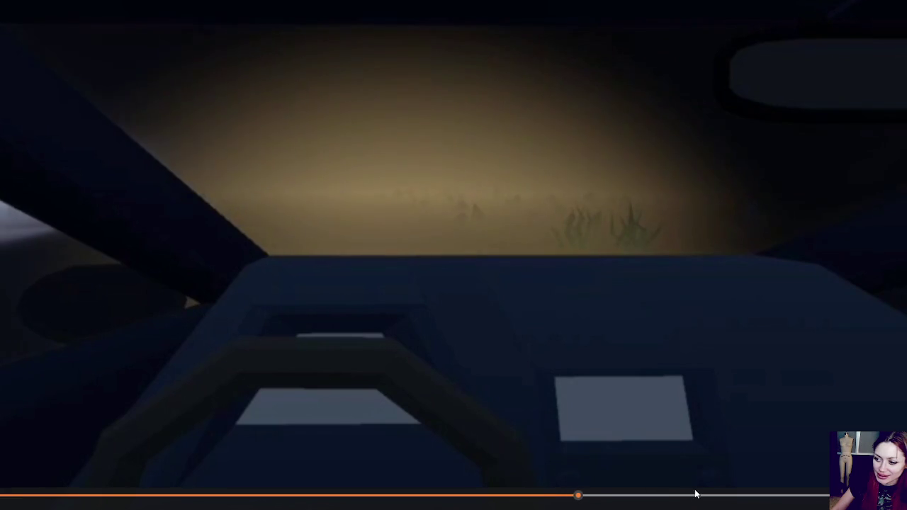
# - Seek ahead in the car footage, then back to the brighter car-interior scene
pyautogui.click(695, 495)
pyautogui.click(601, 501)
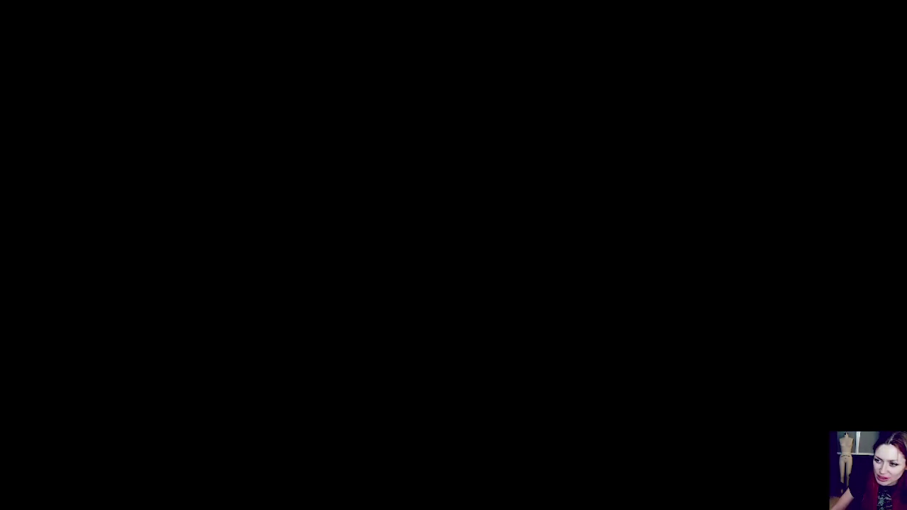
# - Watch the car-interior fog footage play through to the closing GOOD BYE title card
pyautogui.moveTo(560, 201)
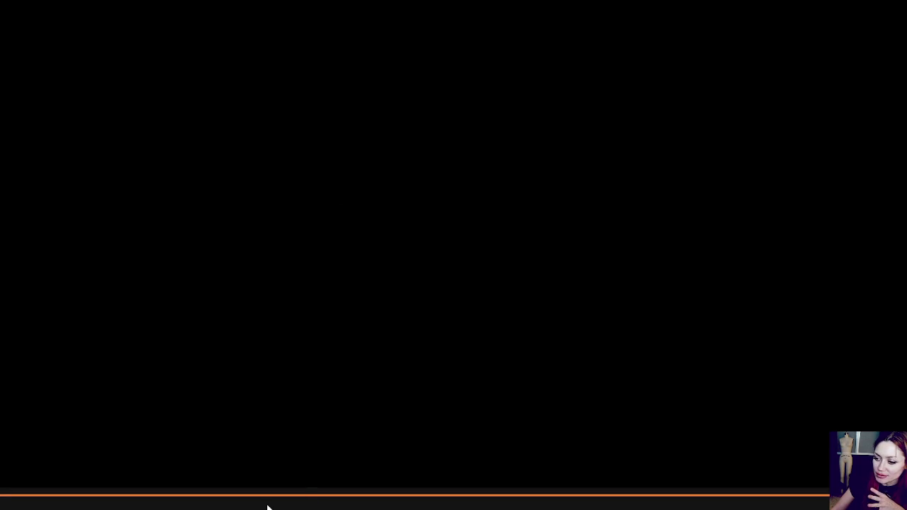